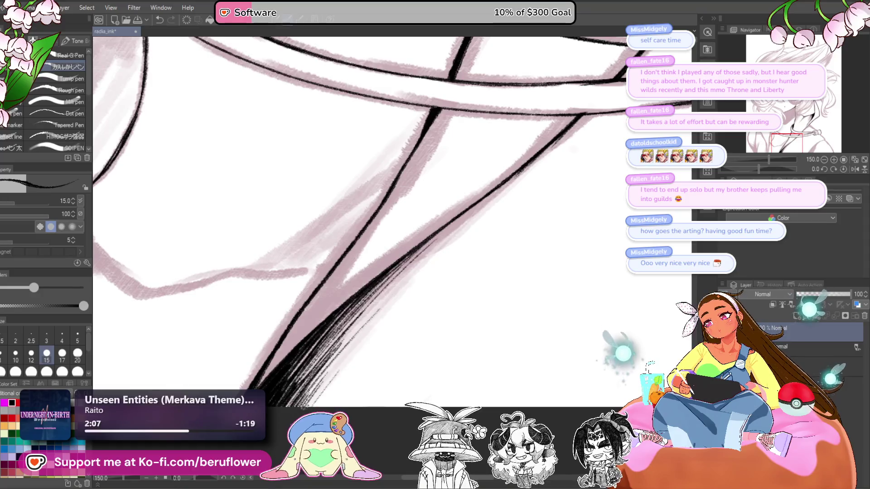
Hatch the diagonal with thin strokes, darkening and extending the lower hatching
drag(492, 203, 440, 244)
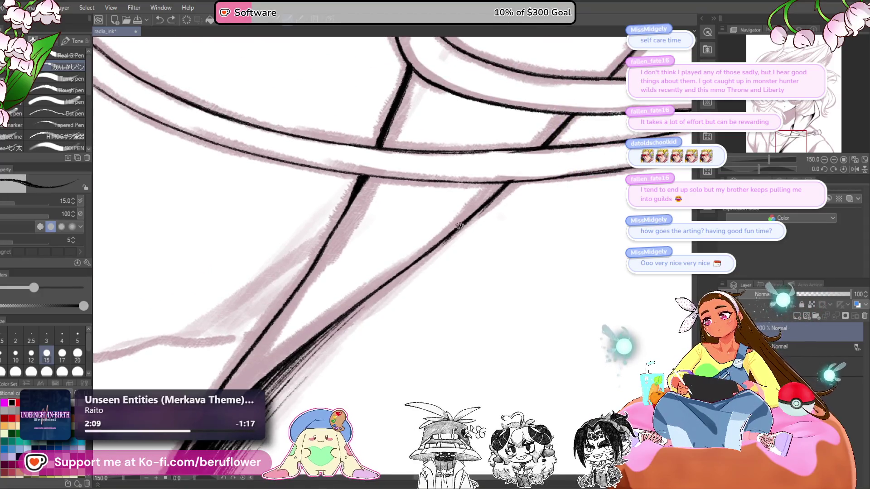
mouse_move(385, 298)
mouse_down()
mouse_move(440, 245)
mouse_move(378, 302)
mouse_up()
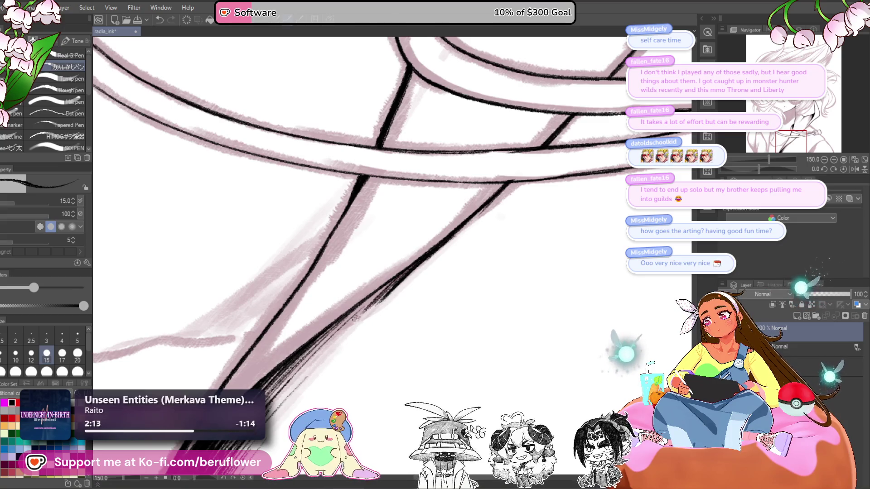
drag(384, 285, 347, 320)
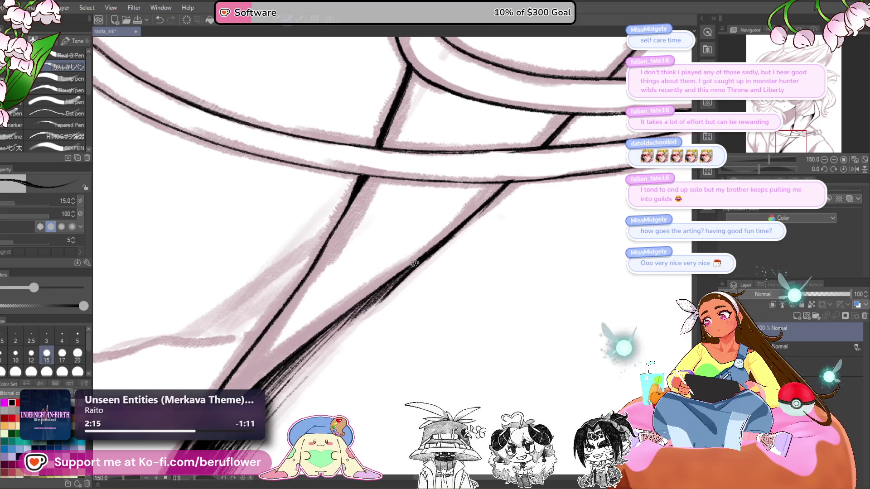
drag(383, 298, 340, 348)
scroll(344, 345, down, 3)
At brush size 25, ink a single thick line along the coat's lower-right edge
mouse_move(512, 381)
mouse_down()
mouse_move(521, 361)
mouse_move(520, 428)
mouse_move(501, 428)
mouse_up()
mouse_move(553, 371)
mouse_down()
mouse_move(545, 381)
mouse_move(544, 343)
mouse_up()
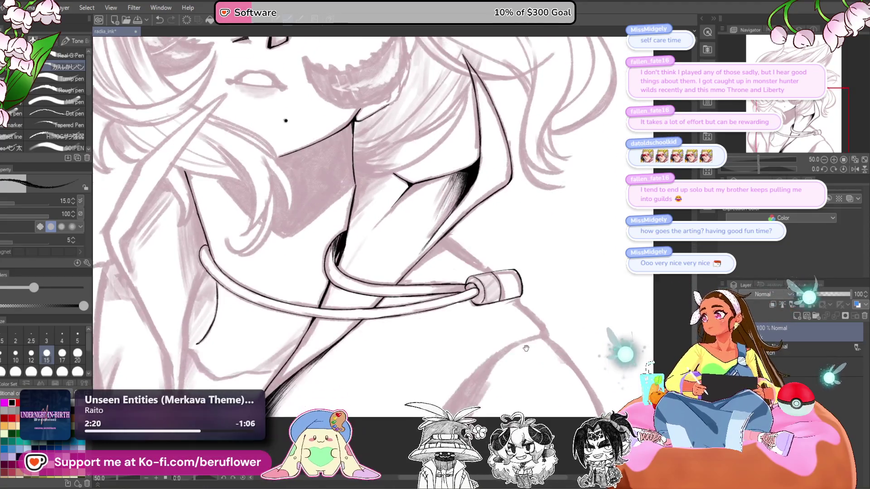
scroll(463, 340, up, 3)
drag(463, 340, 434, 347)
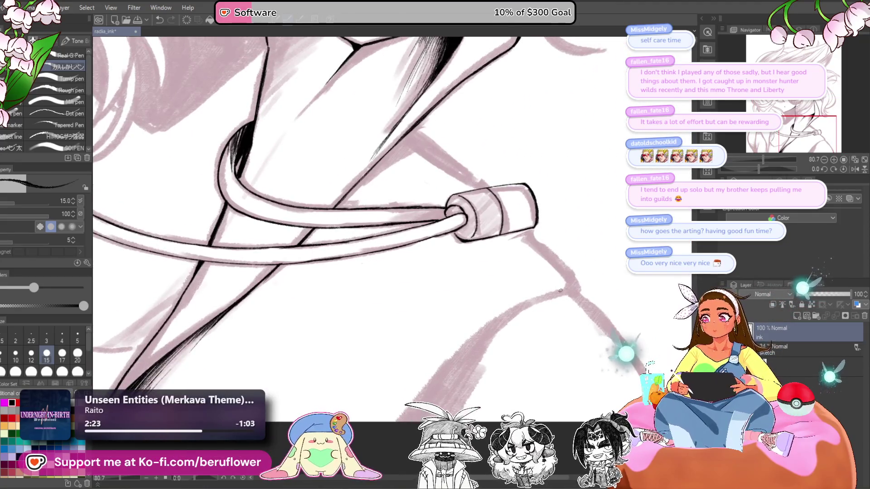
key(bracketright)
key(bracketright)
key(bracketright)
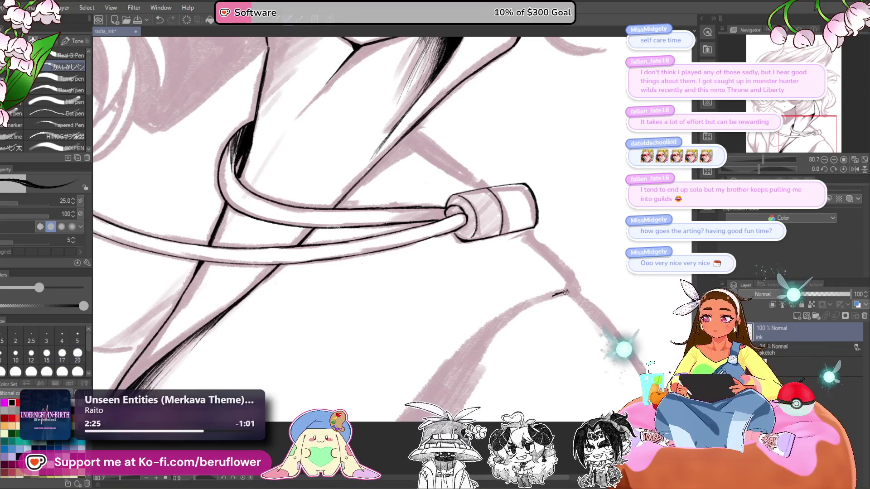
mouse_move(538, 300)
mouse_down()
mouse_move(550, 296)
mouse_move(453, 364)
mouse_up()
drag(510, 317, 452, 369)
drag(477, 341, 445, 372)
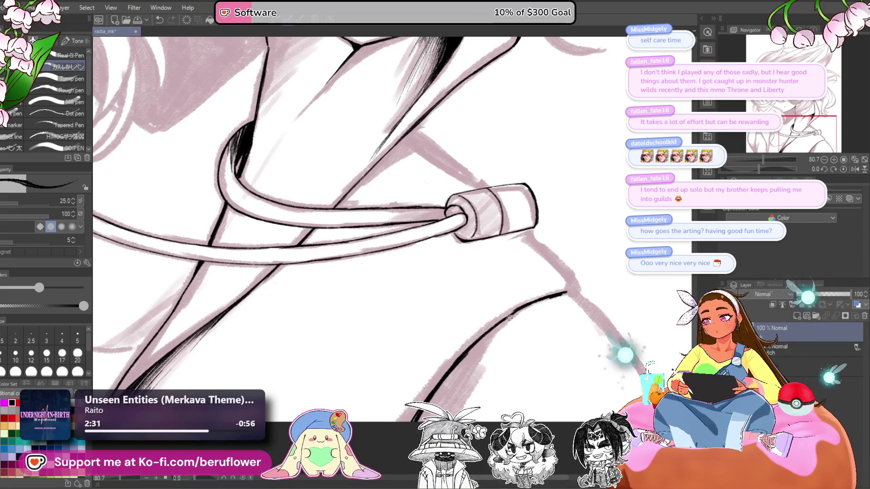
drag(501, 324, 448, 376)
key(ctrl+z)
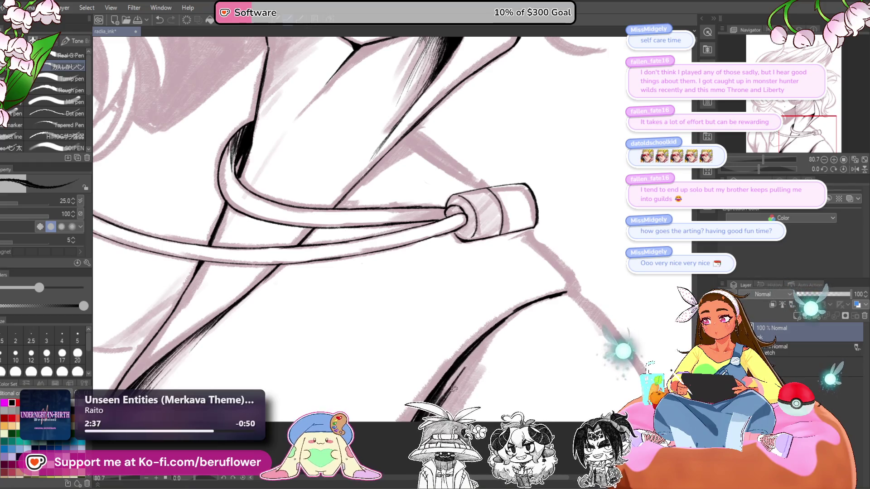
Add dense black hatching along the lower-right coat curve, then zoom out
drag(481, 351, 458, 367)
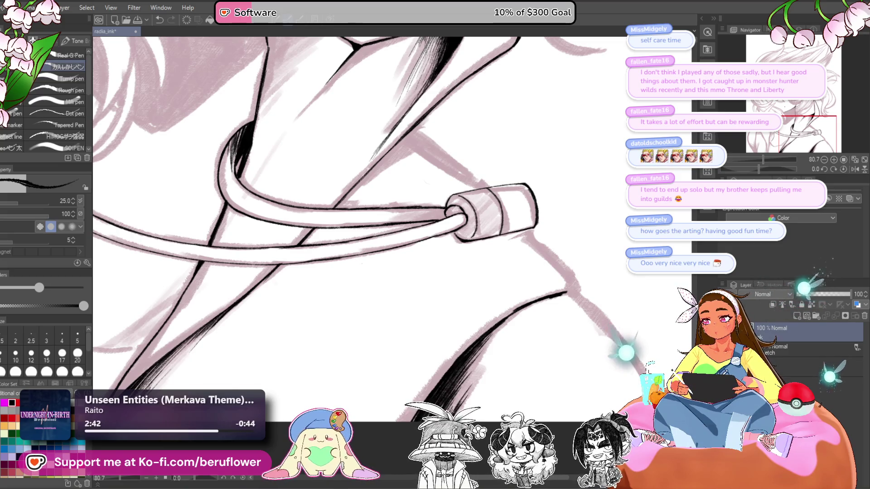
drag(507, 323, 469, 367)
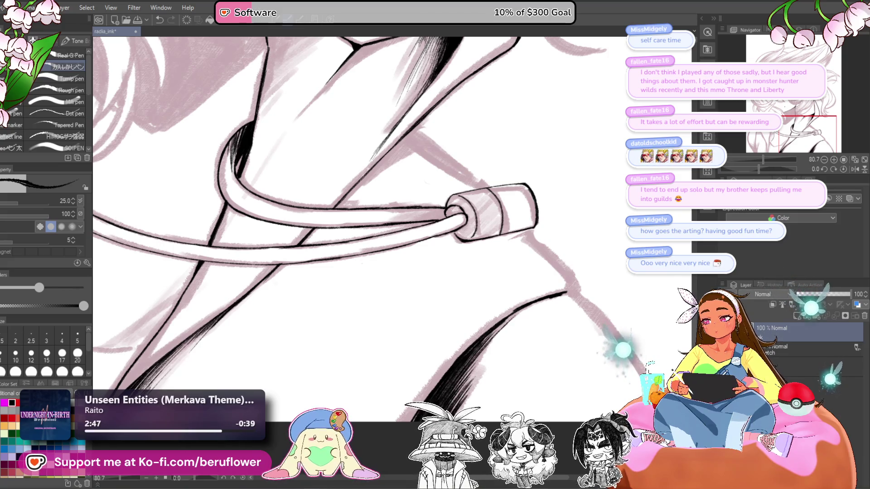
drag(485, 340, 467, 368)
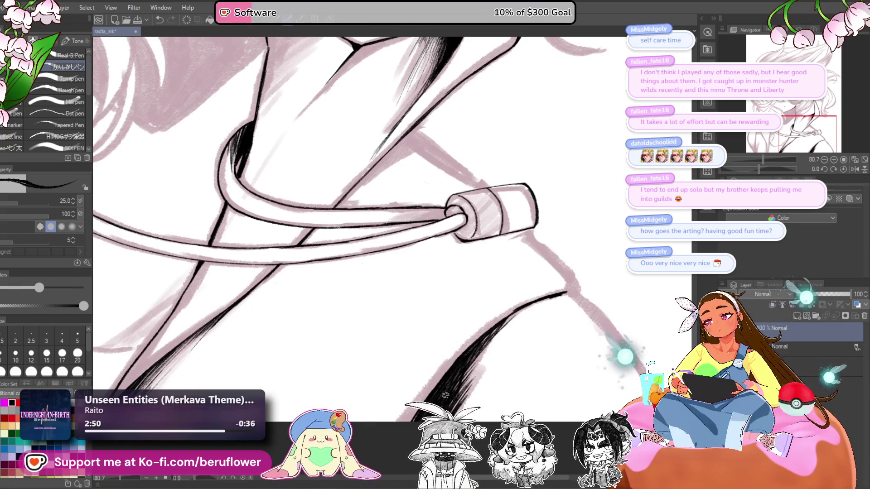
key(ctrl+minus)
scroll(417, 279, up, 1)
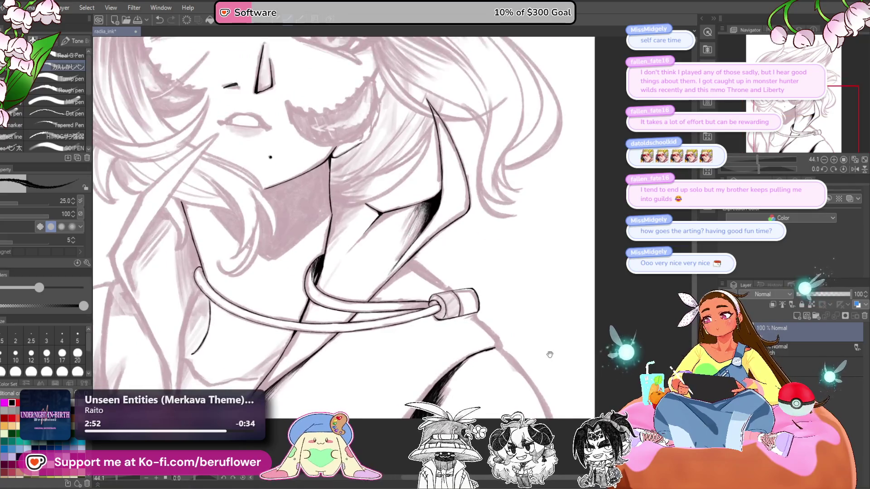
Ink the shoulder line and the thick diagonal collar lines toward the toggle on a rotated canvas
scroll(417, 278, up, 4)
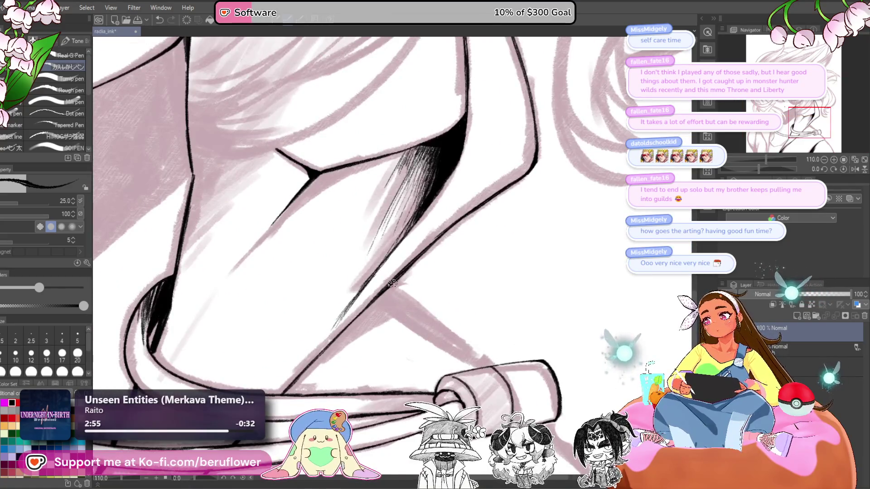
mouse_move(410, 297)
mouse_down()
mouse_move(492, 365)
mouse_move(413, 288)
mouse_move(412, 261)
mouse_up()
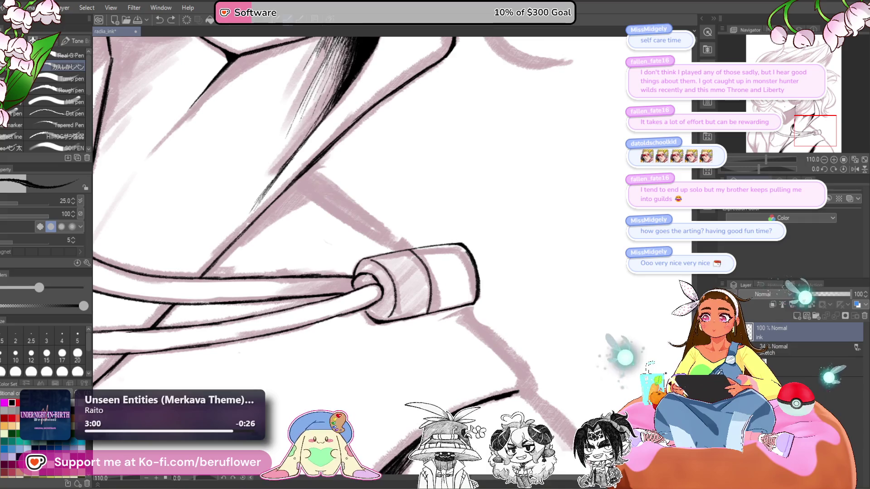
drag(758, 169, 742, 168)
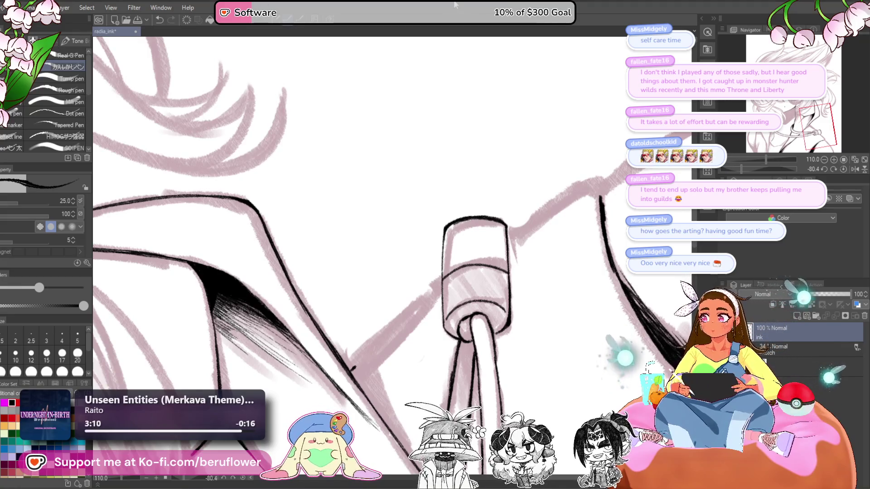
scroll(352, 364, up, 3)
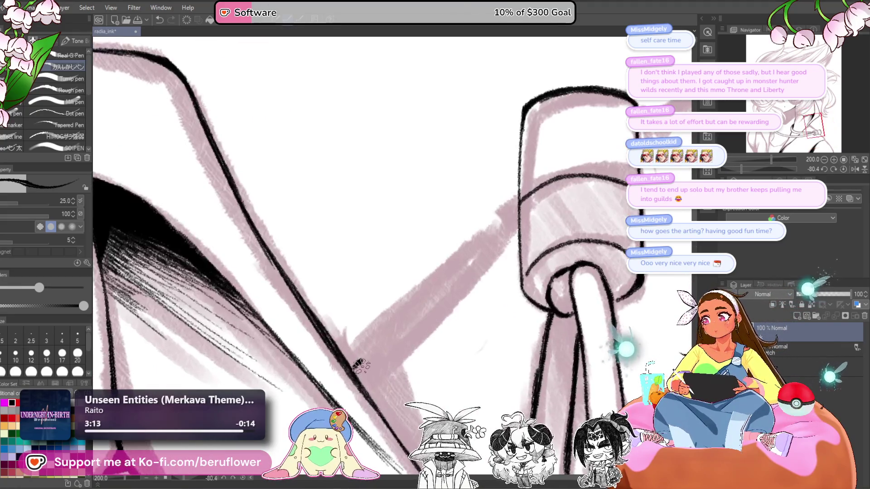
drag(354, 371, 407, 311)
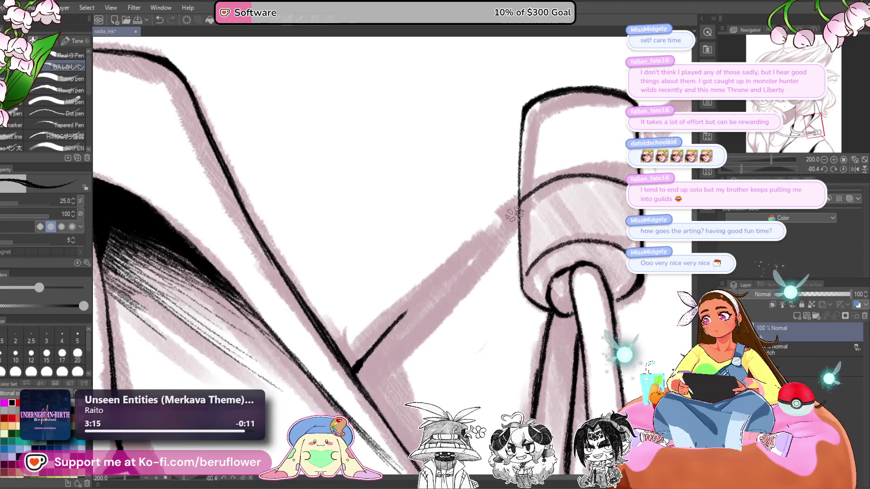
mouse_move(517, 213)
mouse_down()
mouse_move(356, 366)
mouse_move(512, 218)
mouse_up()
scroll(494, 223, down, 5)
scroll(494, 223, up, 5)
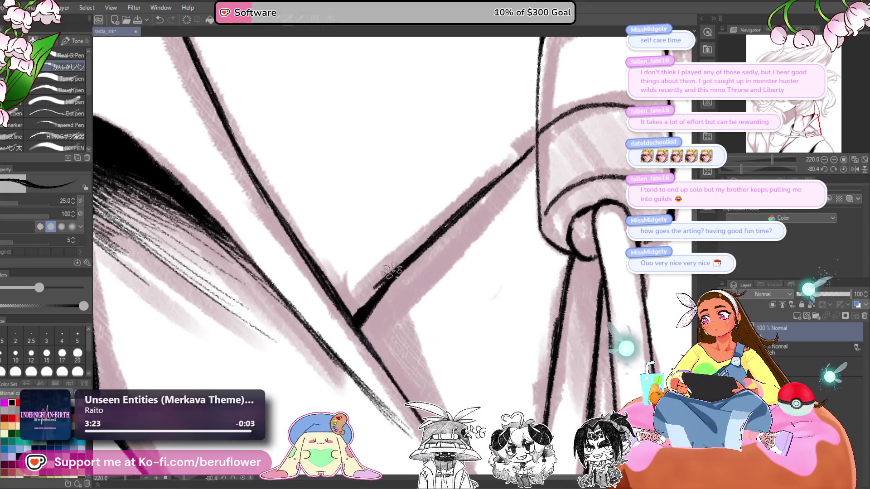
drag(345, 316, 387, 280)
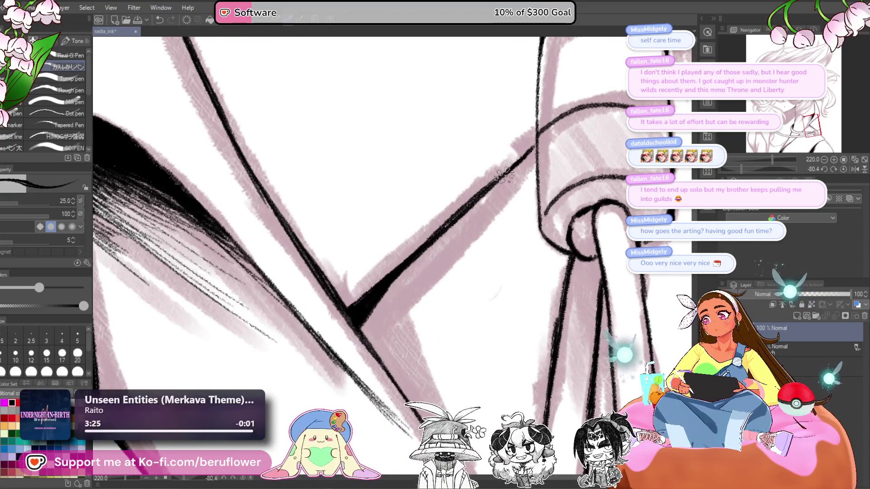
Ink a line up from the toggle cap, then the collar corner with the canvas upright
scroll(386, 279, down, 5)
scroll(351, 307, up, 4)
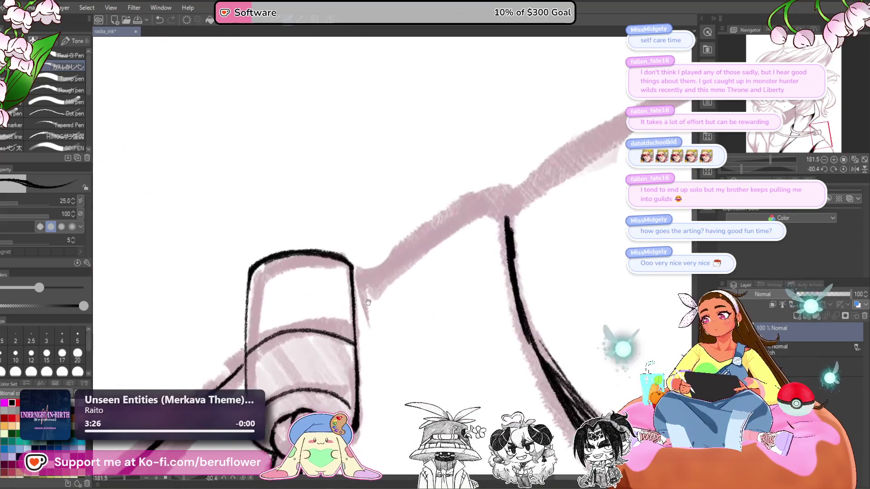
mouse_move(354, 289)
mouse_down()
mouse_move(492, 195)
mouse_move(511, 196)
mouse_move(471, 205)
mouse_up()
drag(458, 298, 439, 302)
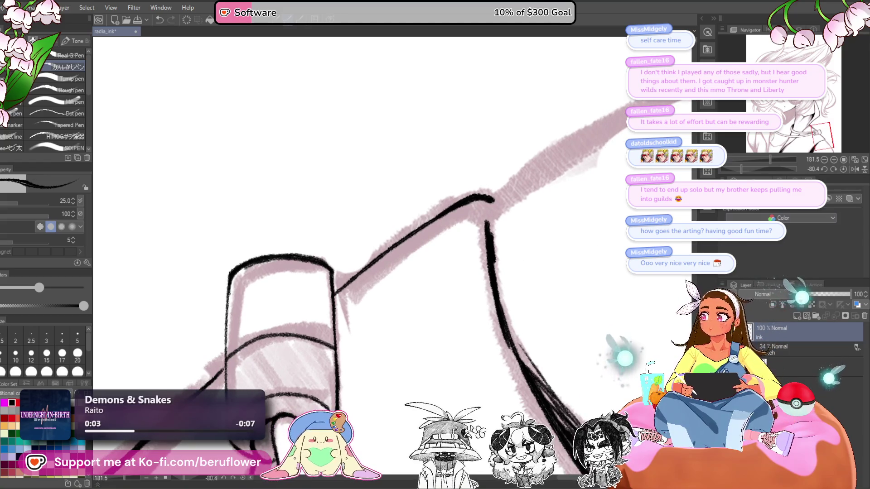
click(844, 169)
mouse_move(454, 331)
mouse_down()
mouse_move(481, 318)
mouse_move(451, 326)
mouse_move(520, 268)
mouse_up()
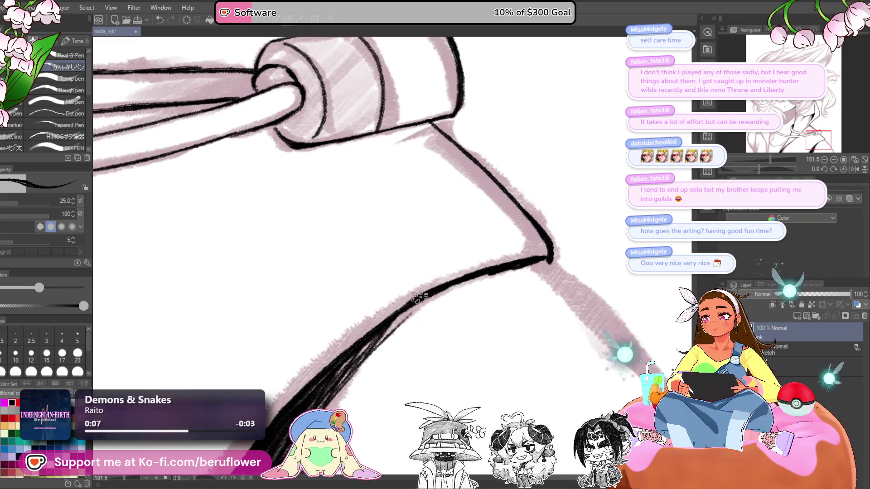
drag(369, 340, 383, 310)
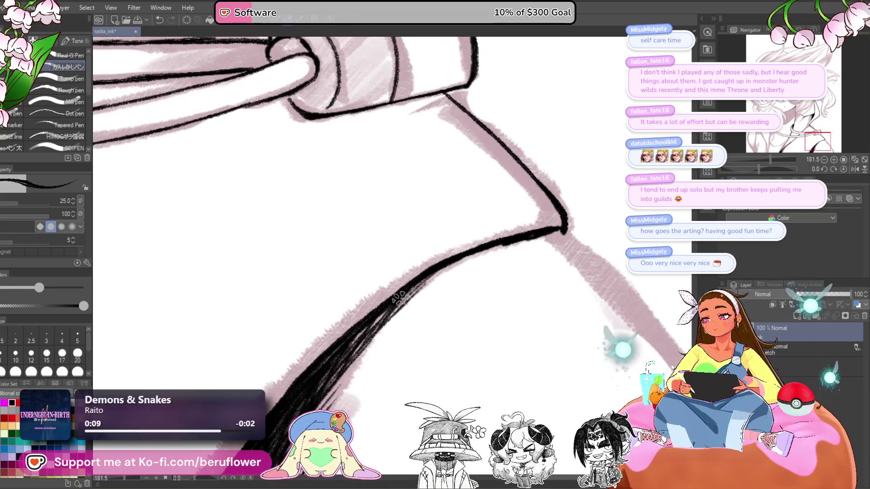
scroll(383, 311, down, 5)
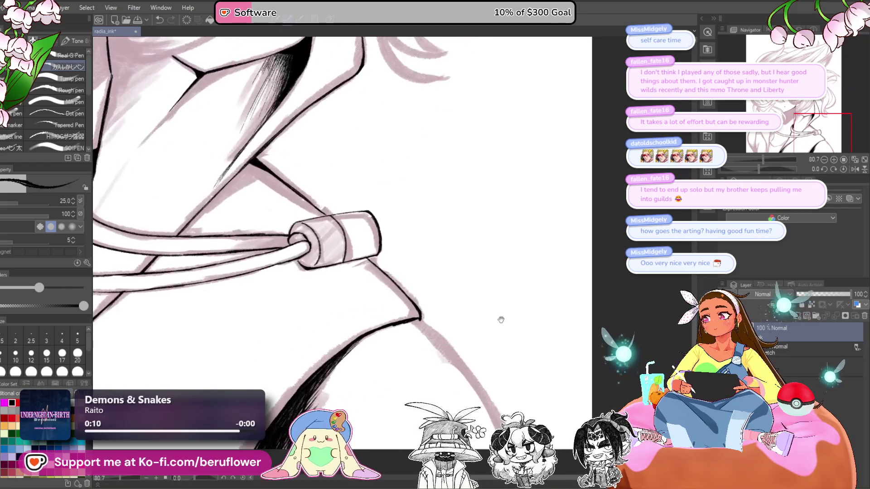
Continue the neckline ink down from the collar corner
drag(465, 356, 456, 343)
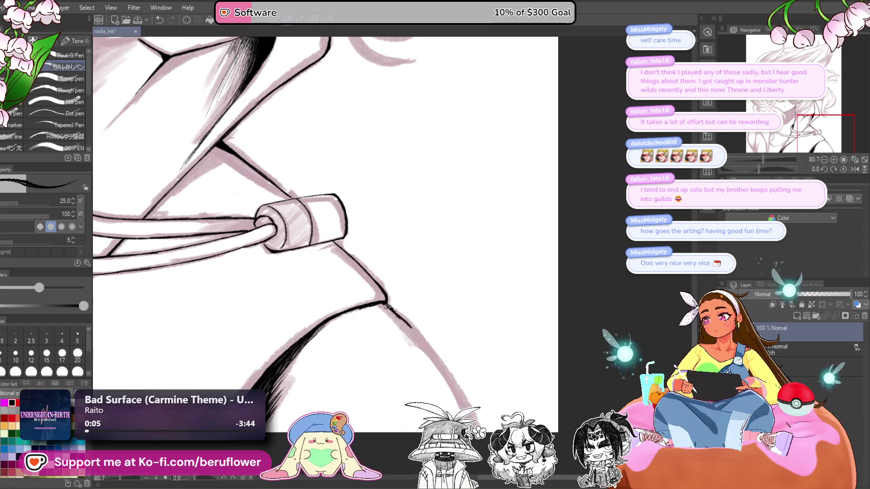
drag(385, 303, 430, 353)
mouse_move(499, 367)
mouse_down()
mouse_move(520, 366)
mouse_move(510, 358)
mouse_up()
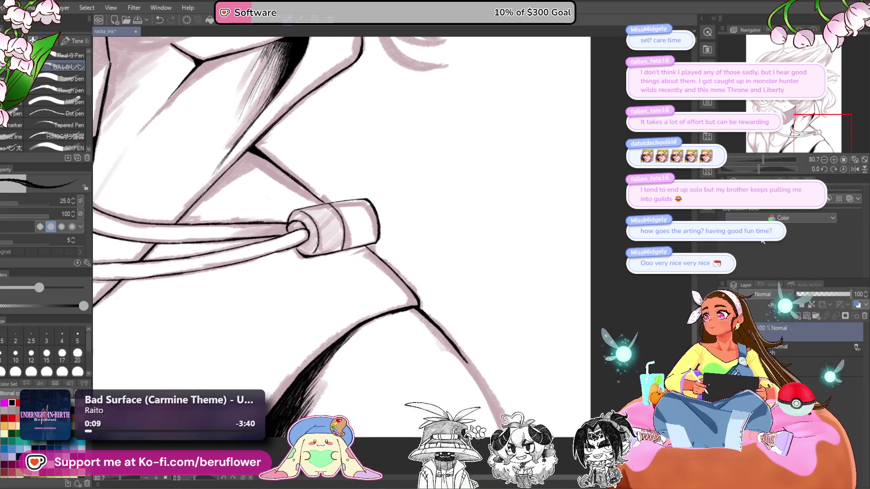
With the canvas rotated -100.8°, trace and thicken the long curved pink guide
mouse_move(268, 267)
mouse_down()
mouse_move(294, 311)
mouse_move(329, 328)
mouse_move(367, 323)
mouse_up()
scroll(367, 323, up, 5)
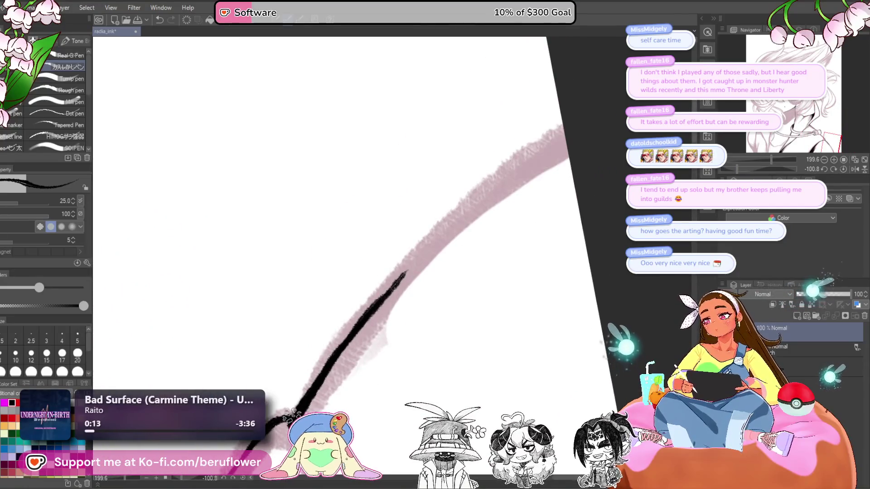
drag(381, 293, 579, 133)
mouse_move(481, 200)
mouse_down()
mouse_move(567, 138)
mouse_move(433, 235)
mouse_move(354, 327)
mouse_up()
scroll(428, 231, up, 1)
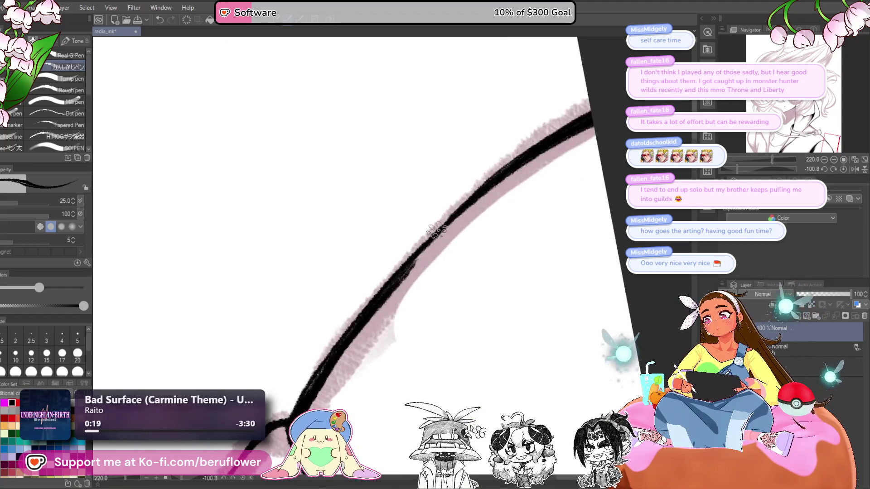
scroll(453, 235, up, 3)
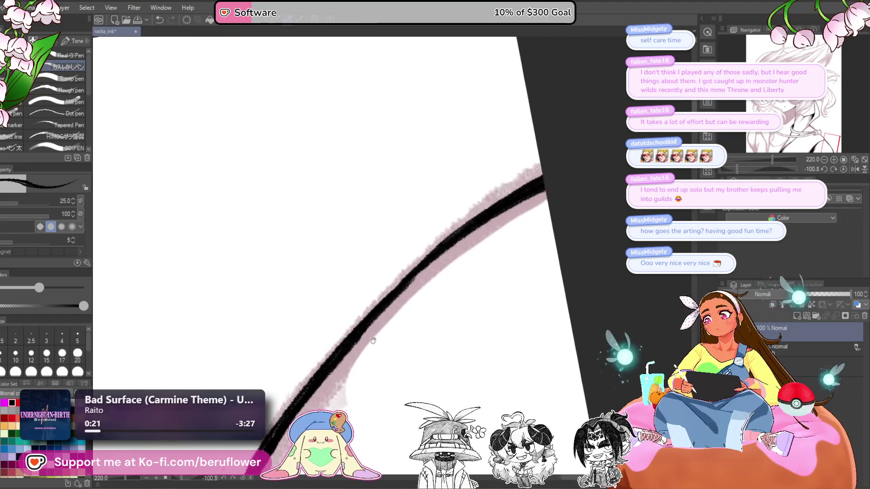
scroll(521, 213, down, 6)
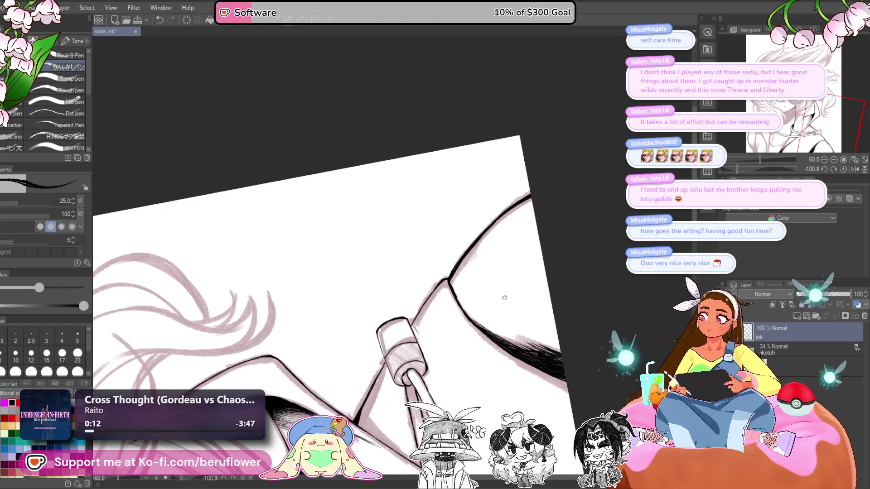
With the view framing the face, ink a short stroke and the cord loop's left edge
mouse_move(542, 281)
mouse_down()
mouse_move(508, 327)
mouse_move(555, 263)
mouse_up()
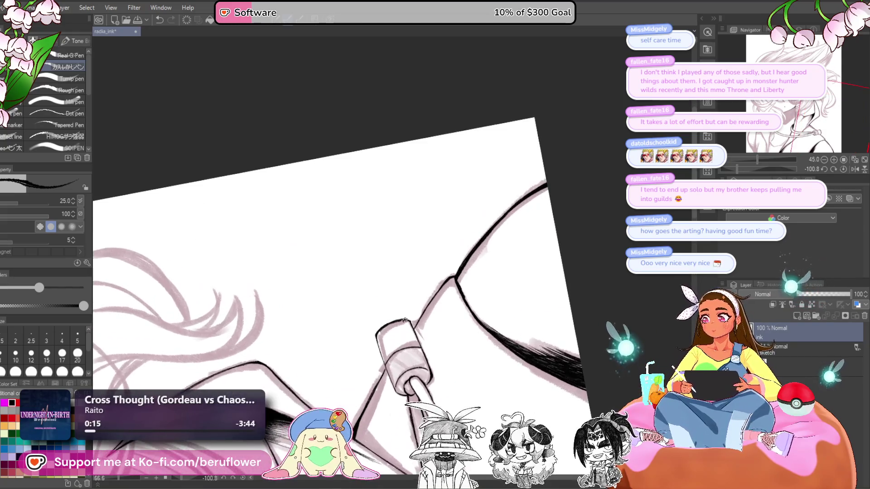
scroll(315, 347, up, 1)
drag(314, 347, 436, 215)
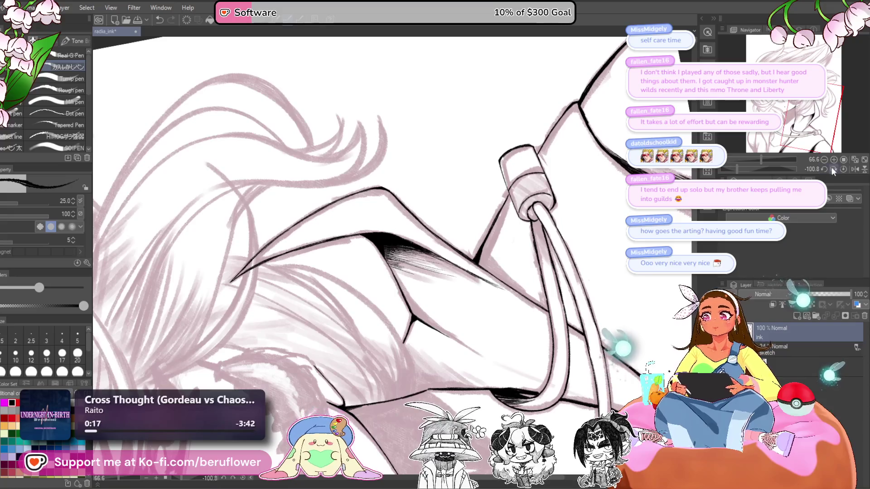
click(833, 170)
mouse_move(506, 307)
mouse_down()
mouse_move(439, 320)
mouse_move(472, 330)
mouse_up()
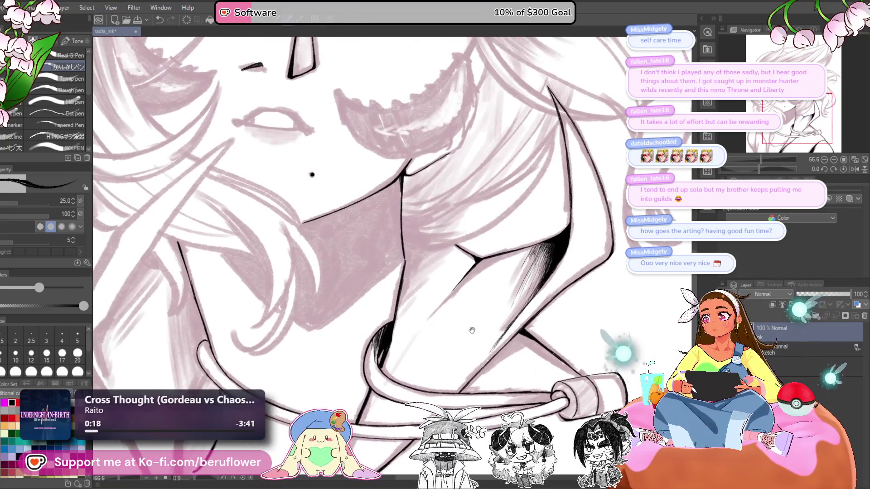
scroll(472, 330, down, 4)
mouse_move(316, 458)
mouse_down()
mouse_move(335, 386)
mouse_move(430, 372)
mouse_up()
scroll(370, 377, up, 4)
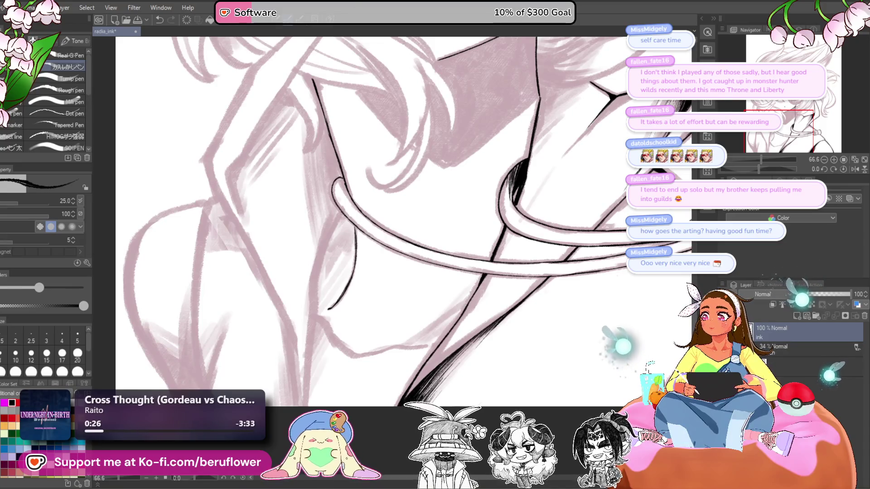
drag(343, 218, 326, 243)
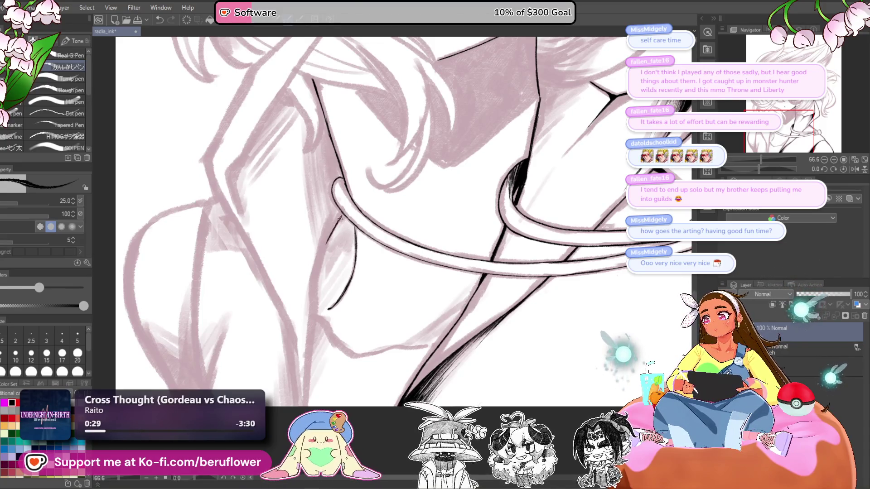
scroll(340, 198, up, 5)
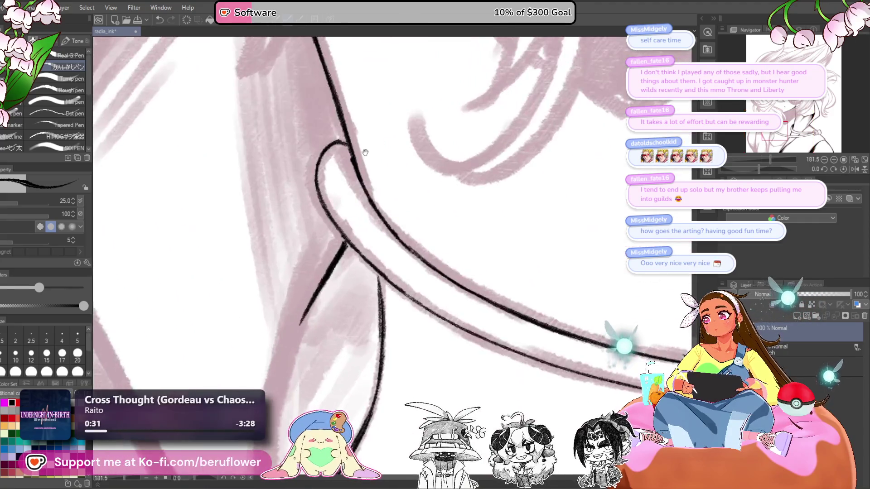
mouse_move(348, 184)
mouse_down()
mouse_move(328, 218)
mouse_move(336, 258)
mouse_move(361, 290)
mouse_up()
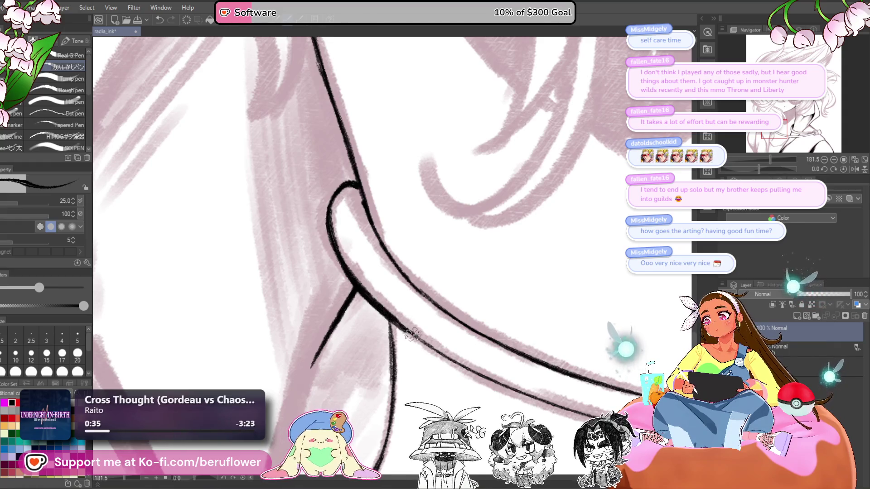
Ink the ring's left edge, first on a sideways-rotated canvas, then upright
drag(422, 329, 426, 342)
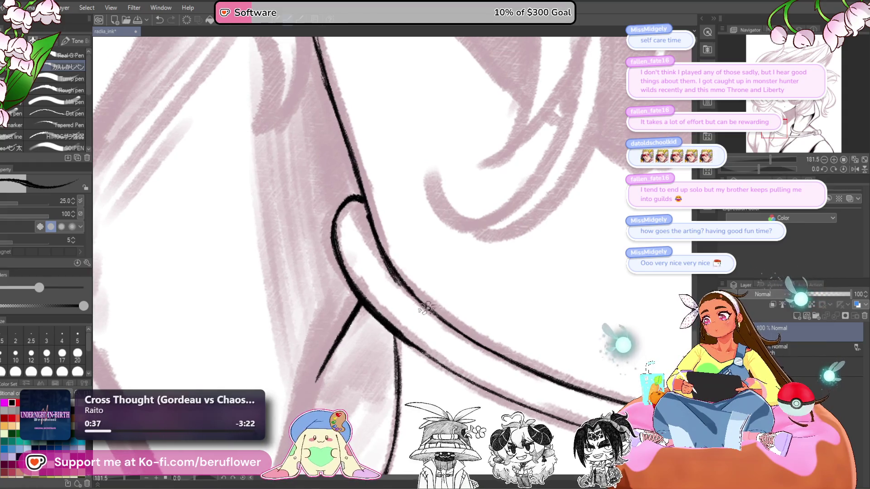
drag(395, 281, 358, 218)
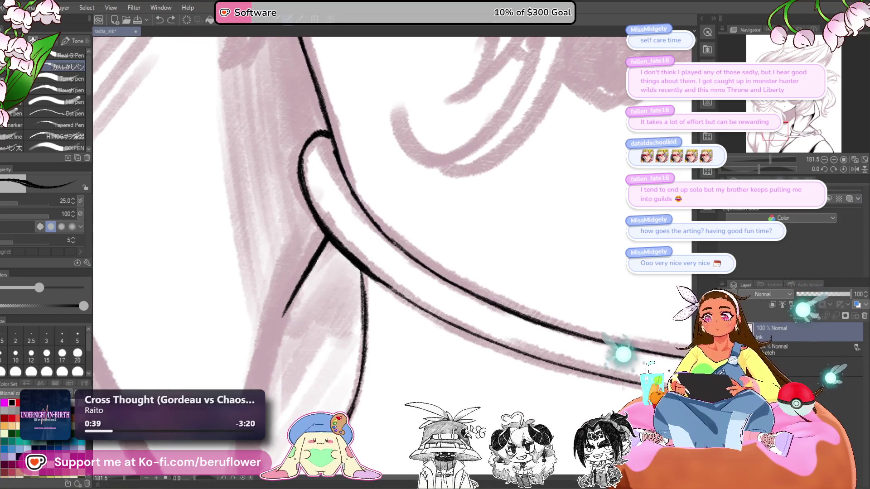
mouse_move(619, 217)
mouse_down()
mouse_move(589, 172)
mouse_move(559, 200)
mouse_move(375, 228)
mouse_move(344, 301)
mouse_up()
mouse_move(408, 227)
mouse_down()
mouse_move(512, 245)
mouse_move(623, 177)
mouse_up()
click(843, 170)
drag(433, 129, 380, 235)
drag(406, 179, 381, 237)
scroll(395, 185, down, 4)
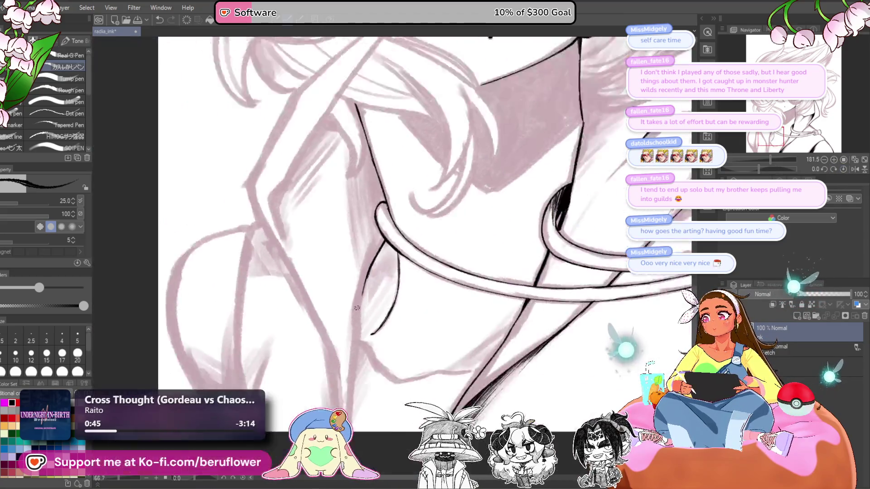
scroll(385, 232, up, 4)
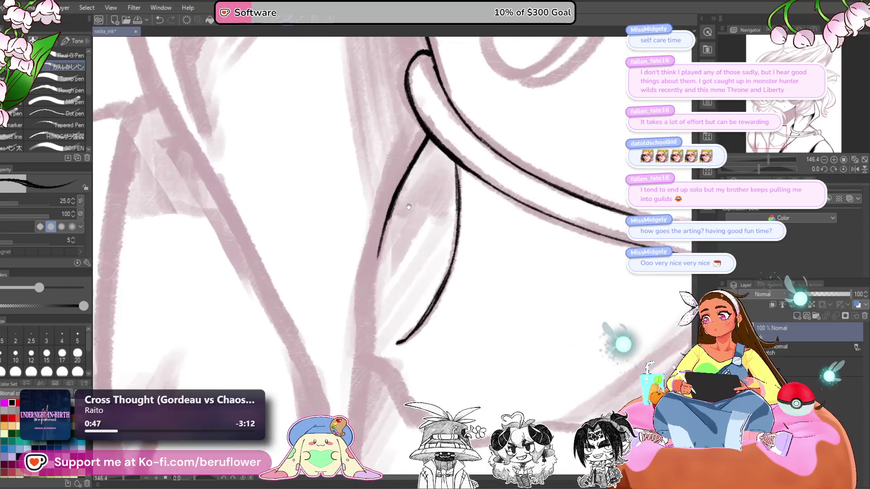
Ink a thick neck line left of the ring down past it, with curving end strokes
mouse_move(402, 179)
mouse_down()
mouse_move(376, 235)
mouse_move(370, 358)
mouse_move(367, 349)
mouse_up()
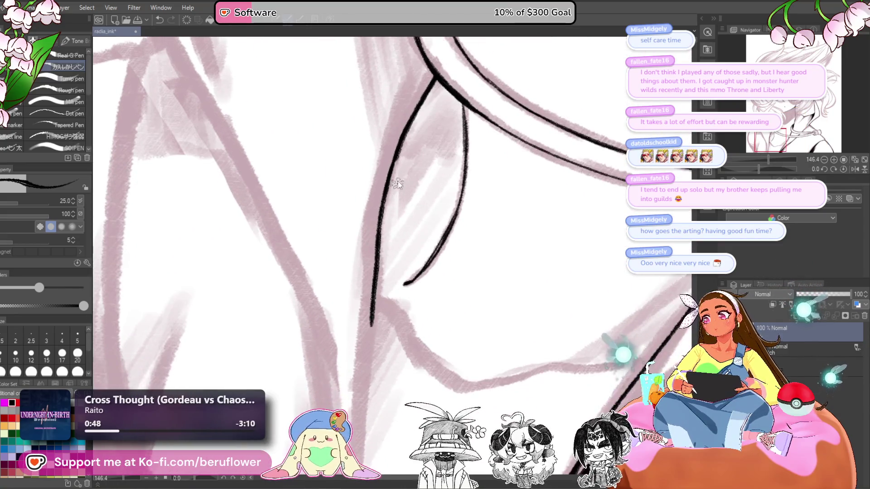
key(ctrl+z)
drag(398, 143, 365, 313)
mouse_move(366, 313)
mouse_down()
mouse_move(365, 227)
mouse_move(361, 301)
mouse_up()
drag(376, 209, 353, 392)
mouse_move(430, 349)
mouse_down()
mouse_move(433, 334)
mouse_move(428, 360)
mouse_up()
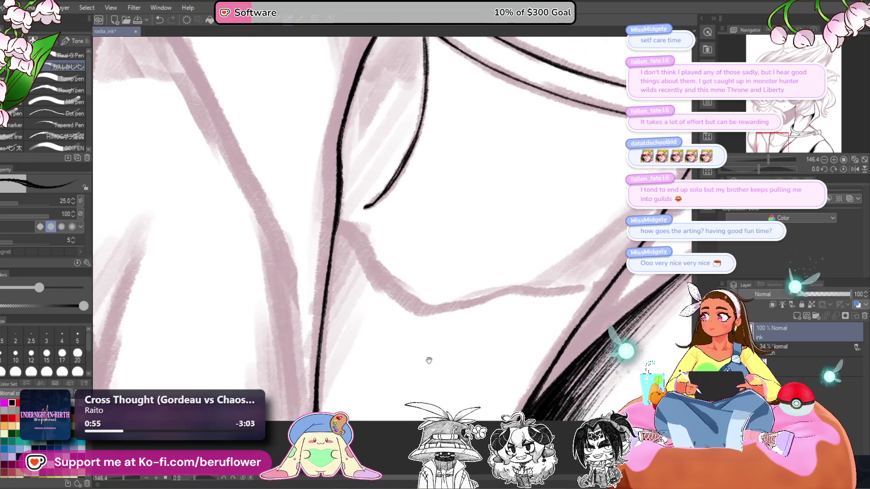
scroll(398, 341, down, 5)
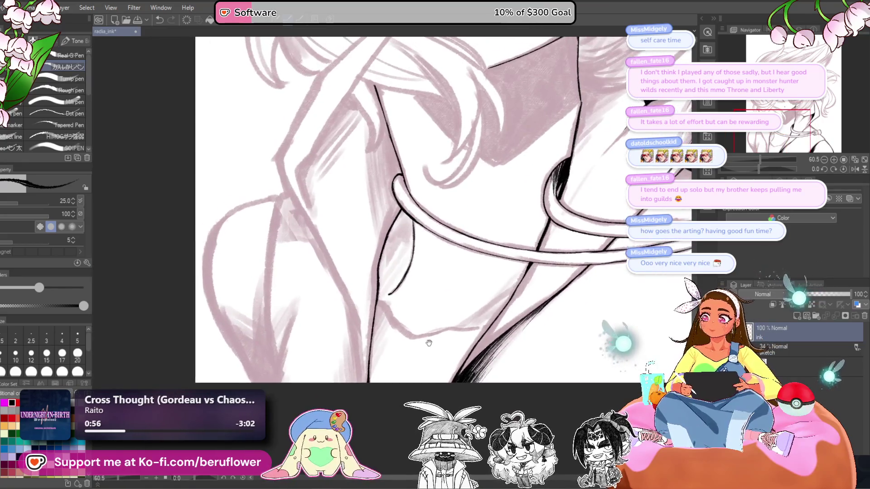
scroll(430, 401, up, 5)
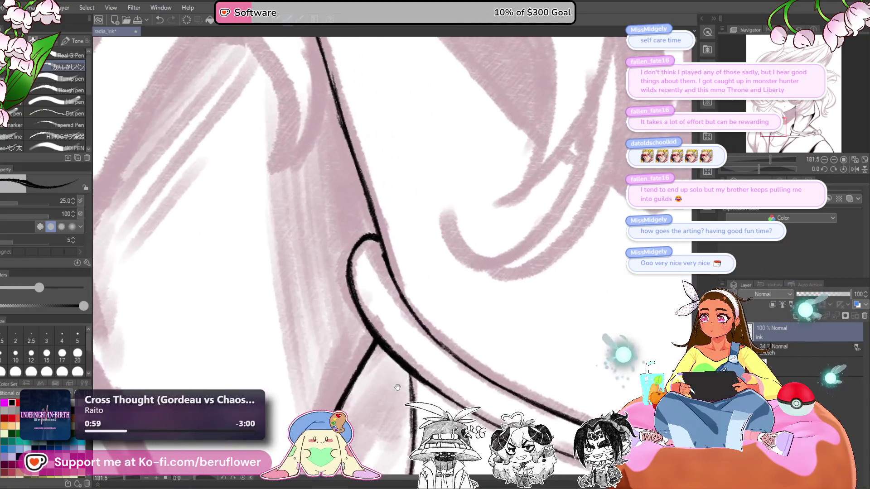
drag(408, 340, 375, 370)
scroll(375, 378, down, 5)
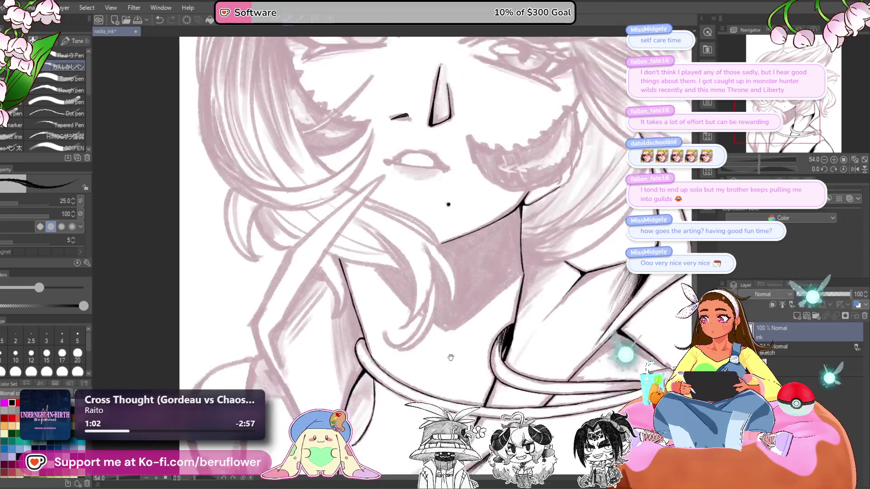
scroll(413, 344, up, 3)
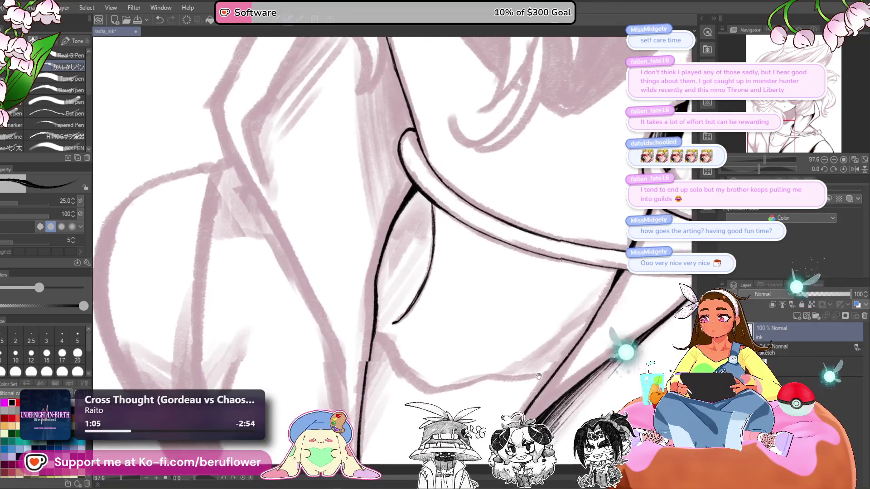
drag(391, 338, 405, 366)
Ink the lower jaw contour, retrying the final stroke until it is short and dark
drag(766, 170, 747, 171)
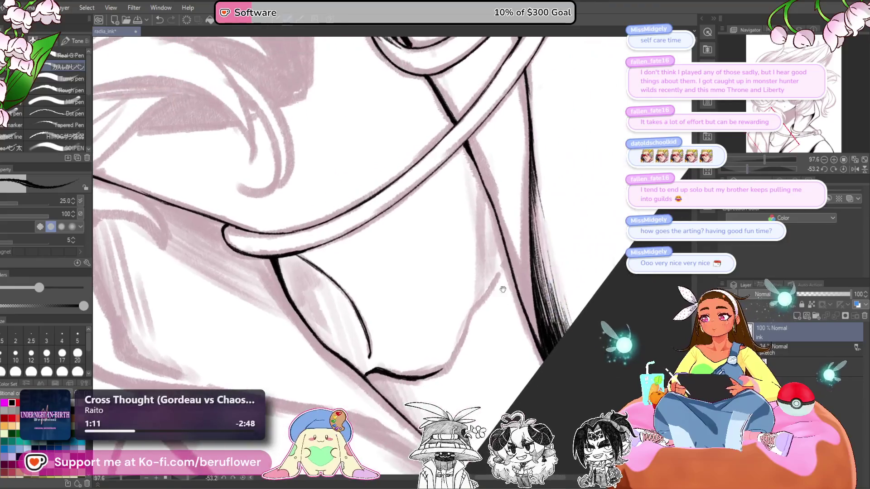
drag(501, 273, 461, 340)
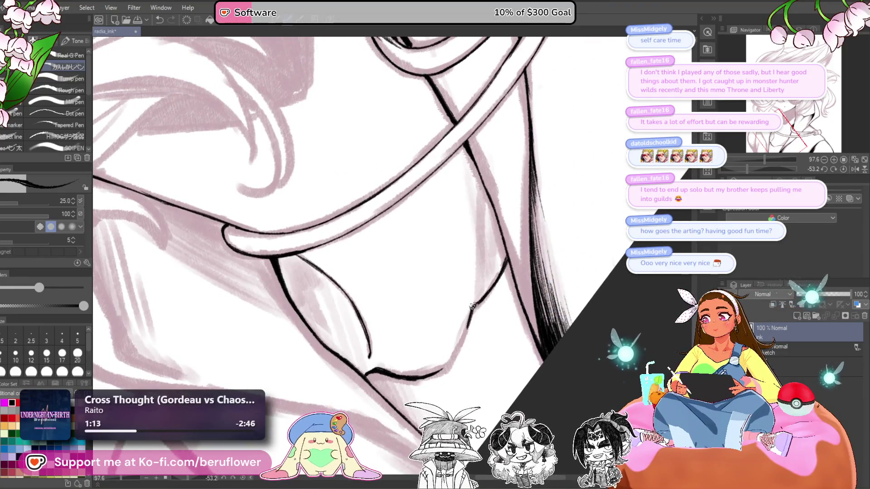
drag(476, 304, 457, 346)
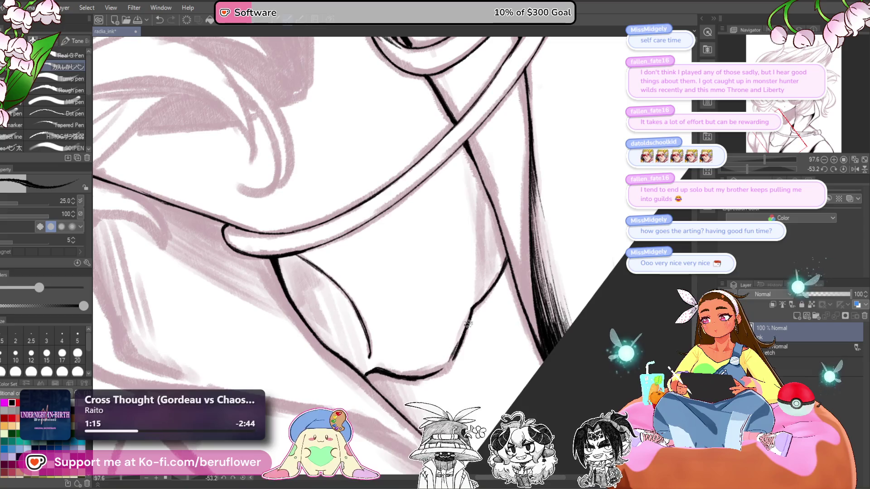
drag(524, 186, 509, 213)
click(840, 171)
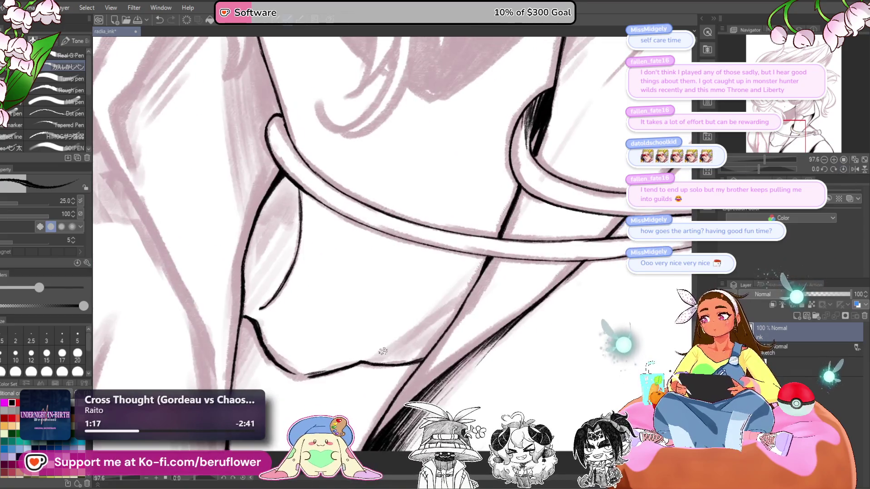
drag(376, 359, 469, 285)
key(ctrl+z)
key(ctrl+z)
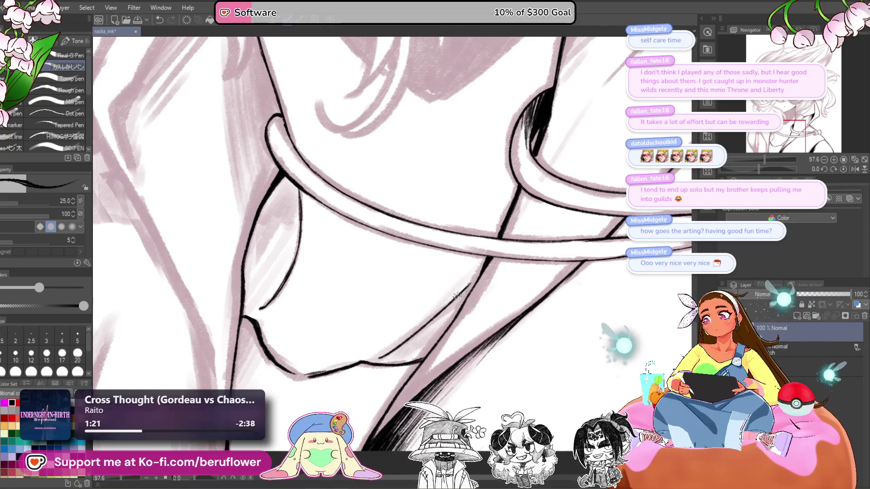
drag(409, 340, 434, 320)
key(ctrl+z)
key(ctrl+z)
mouse_move(469, 291)
mouse_down()
mouse_move(383, 354)
mouse_move(388, 399)
mouse_up()
scroll(371, 352, down, 3)
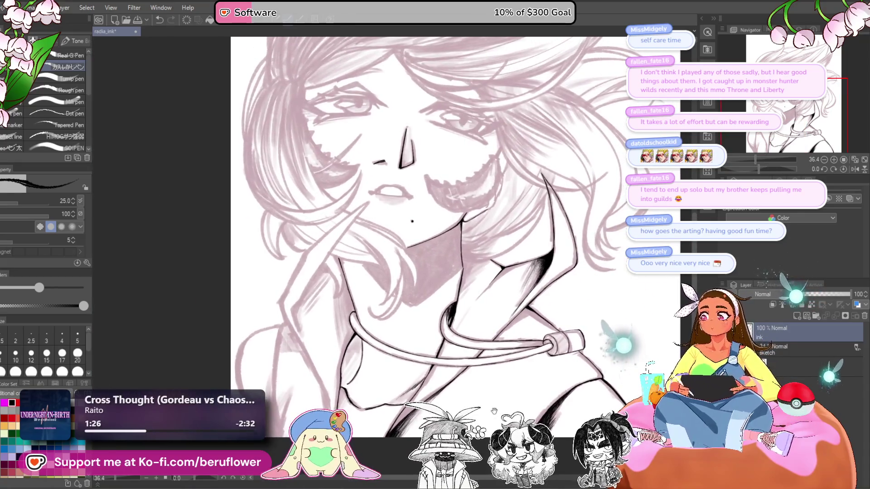
scroll(457, 346, down, 5)
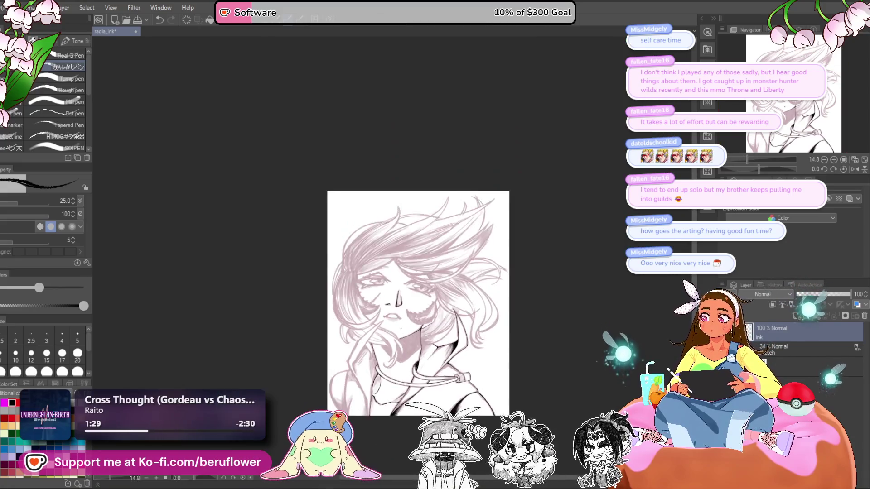
scroll(404, 384, up, 4)
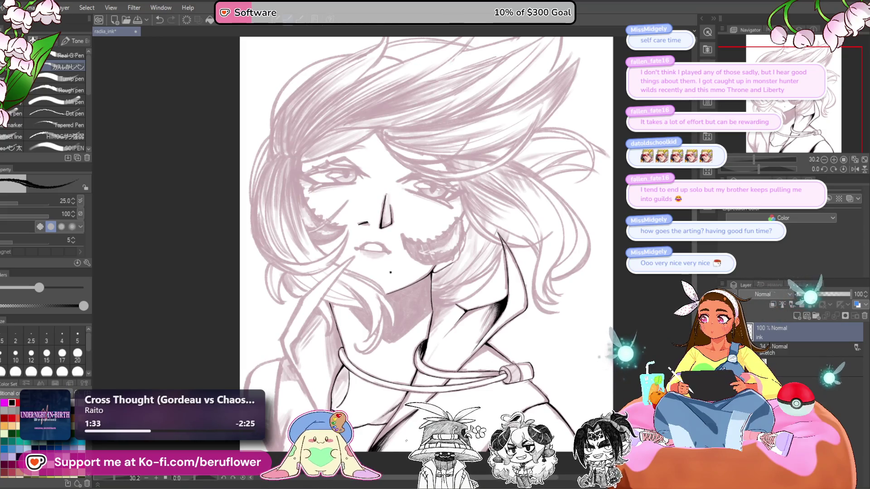
scroll(426, 245, up, 2)
scroll(426, 244, down, 2)
scroll(426, 245, up, 1)
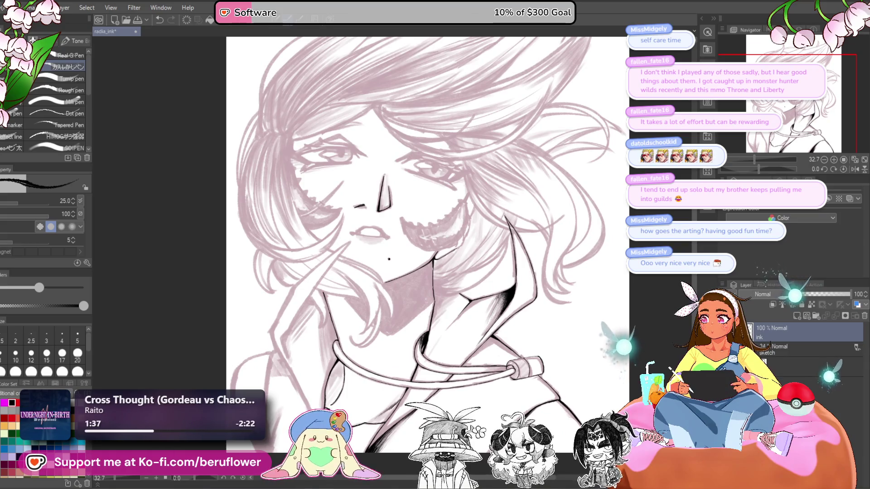
mouse_move(500, 402)
mouse_down()
mouse_move(497, 382)
mouse_move(478, 370)
mouse_up()
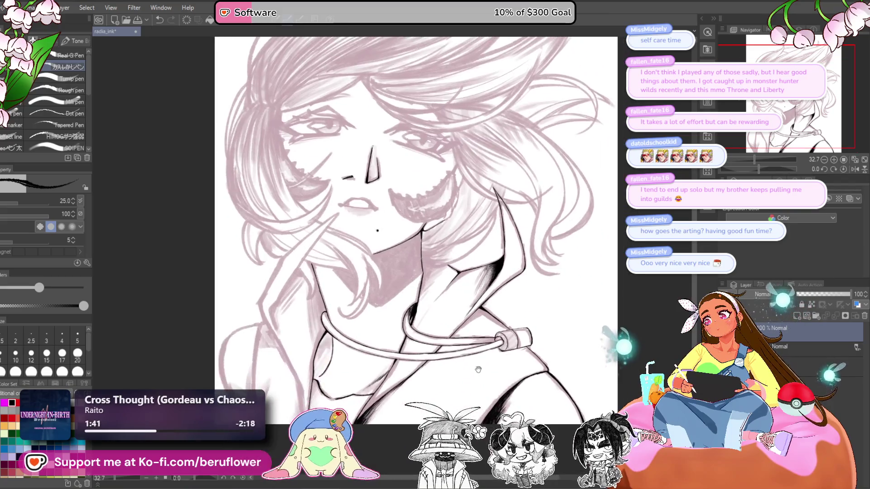
drag(607, 385, 604, 435)
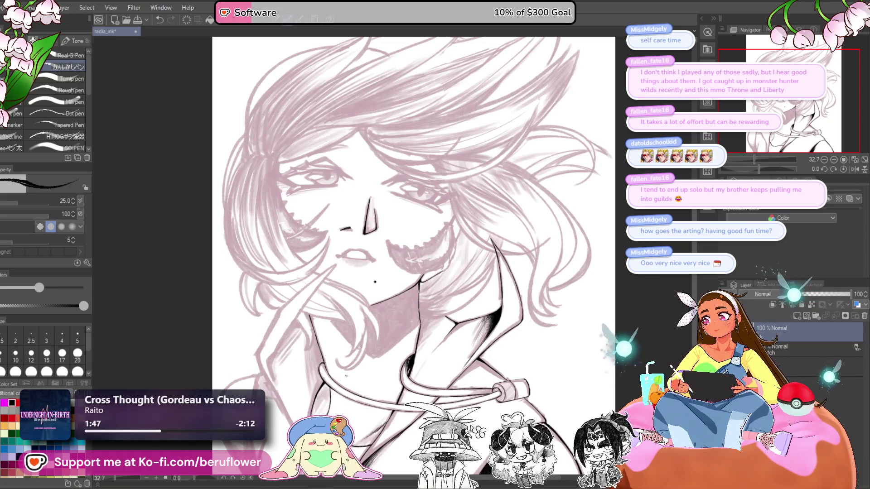
scroll(346, 375, up, 3)
drag(459, 371, 462, 350)
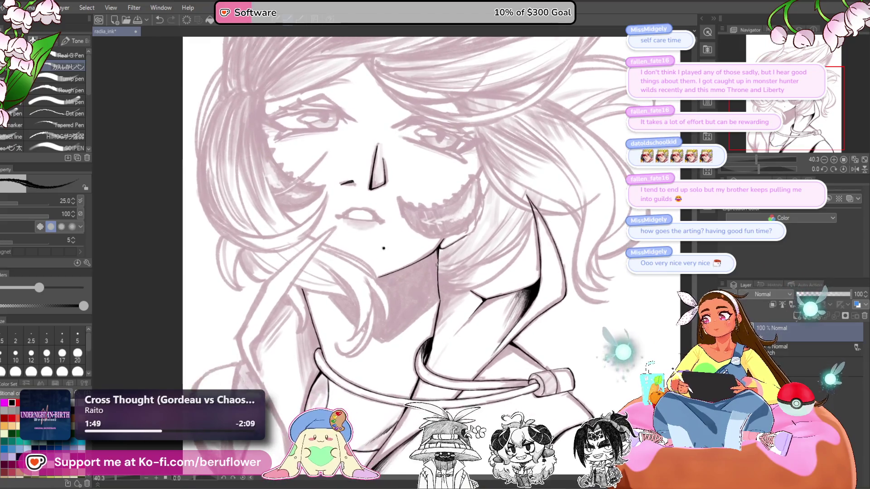
Ink the lapel's V-point beside the lips, redrawing the long arm toward the lower left
scroll(436, 264, up, 3)
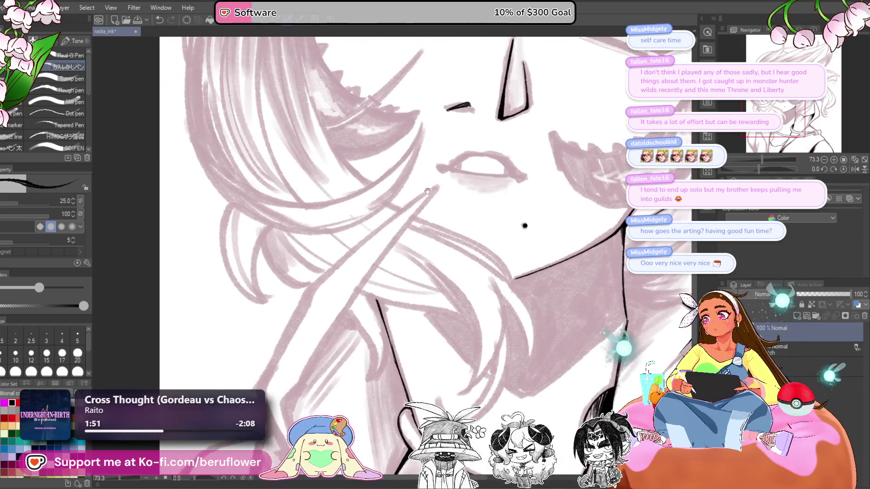
drag(425, 194, 311, 288)
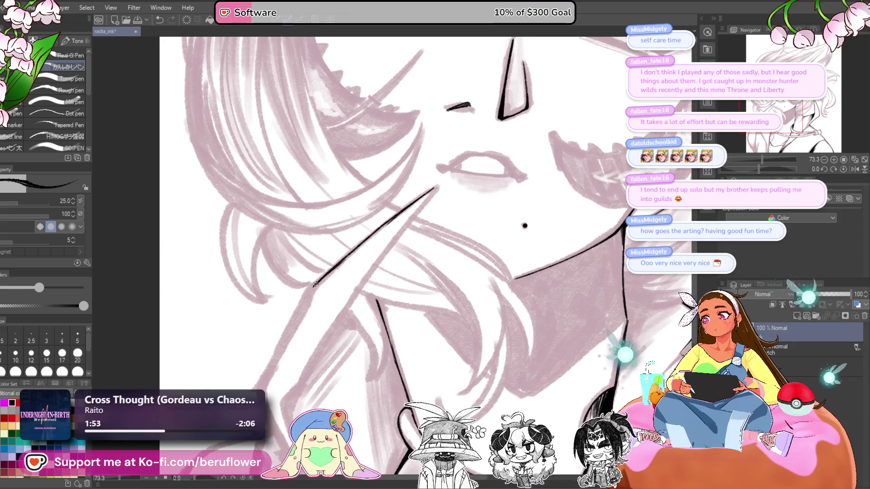
scroll(315, 284, up, 3)
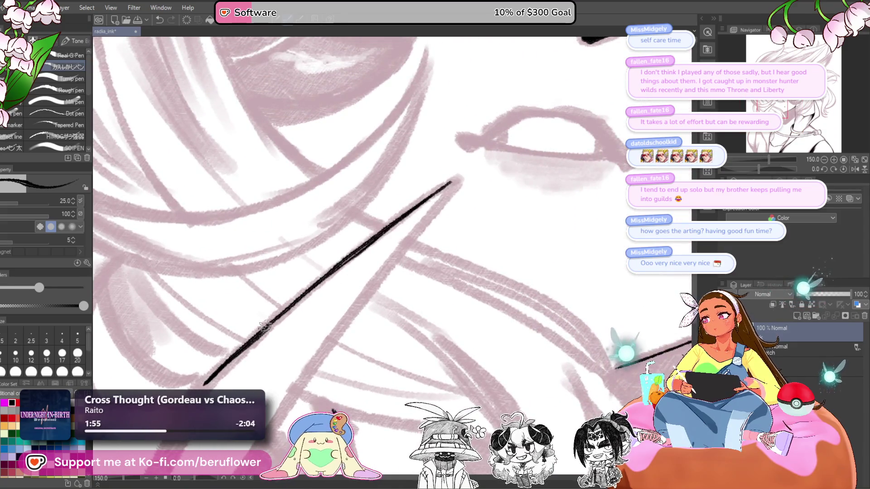
scroll(265, 326, up, 1)
mouse_move(398, 211)
mouse_down()
mouse_move(379, 249)
mouse_move(291, 348)
mouse_up()
scroll(291, 348, down, 2)
mouse_move(420, 192)
mouse_down()
mouse_move(274, 371)
mouse_move(309, 302)
mouse_up()
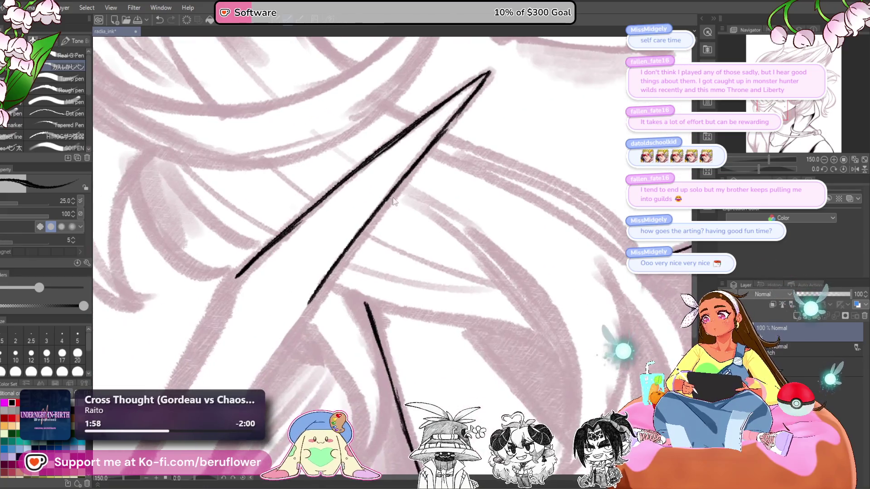
key(ctrl+z)
mouse_move(454, 122)
mouse_down()
mouse_move(277, 351)
mouse_move(339, 259)
mouse_move(270, 377)
mouse_up()
drag(277, 366, 308, 284)
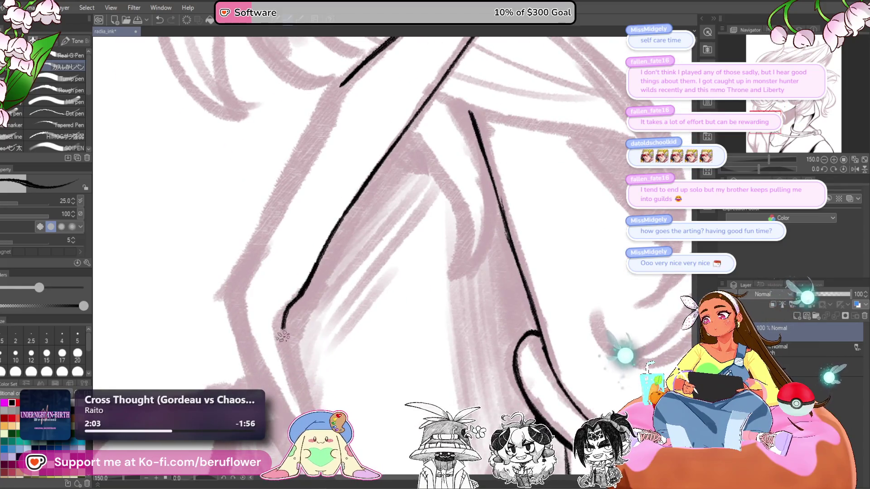
Ink and thicken the collar's left edge line, discarding a retried lapel segment
scroll(296, 382, down, 4)
scroll(303, 397, up, 2)
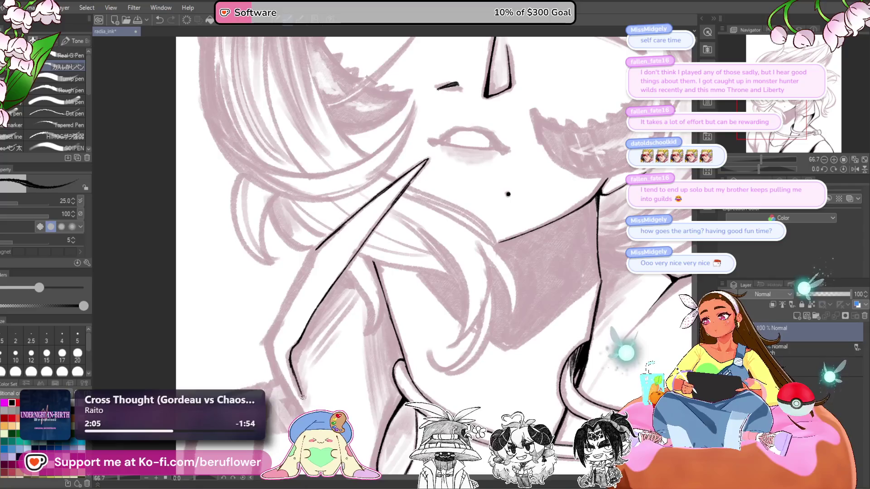
scroll(293, 358, up, 3)
mouse_move(295, 320)
mouse_down()
mouse_move(279, 354)
mouse_move(285, 388)
mouse_up()
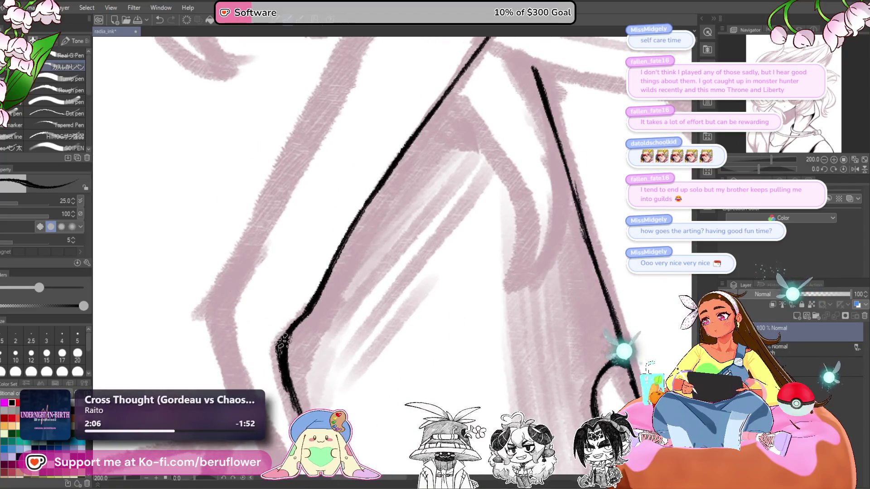
scroll(282, 365, down, 3)
scroll(379, 225, up, 3)
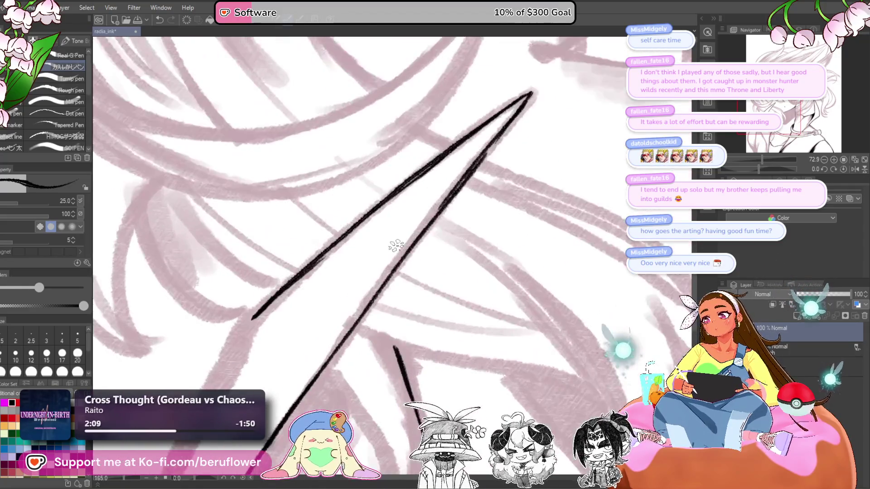
mouse_move(383, 213)
mouse_down()
mouse_move(319, 269)
mouse_move(301, 307)
mouse_move(368, 182)
mouse_move(277, 363)
mouse_up()
mouse_move(277, 361)
mouse_down()
mouse_move(311, 225)
mouse_move(337, 307)
mouse_up()
key(ctrl+z)
key(ctrl+z)
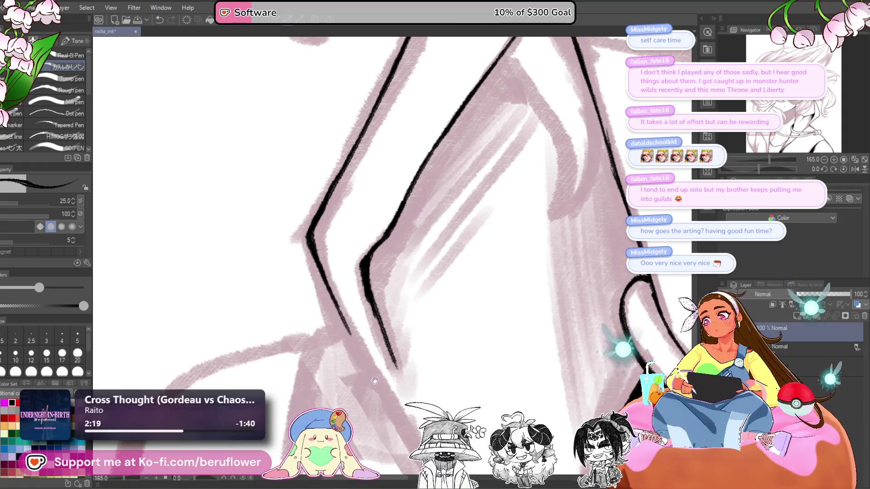
Ink the collar fold line downward, redrawing it longer, then zoom out
drag(374, 381, 296, 215)
drag(270, 162, 375, 358)
drag(375, 358, 309, 231)
drag(268, 160, 312, 237)
mouse_move(258, 141)
mouse_down()
mouse_move(358, 360)
mouse_move(317, 247)
mouse_move(357, 362)
mouse_up()
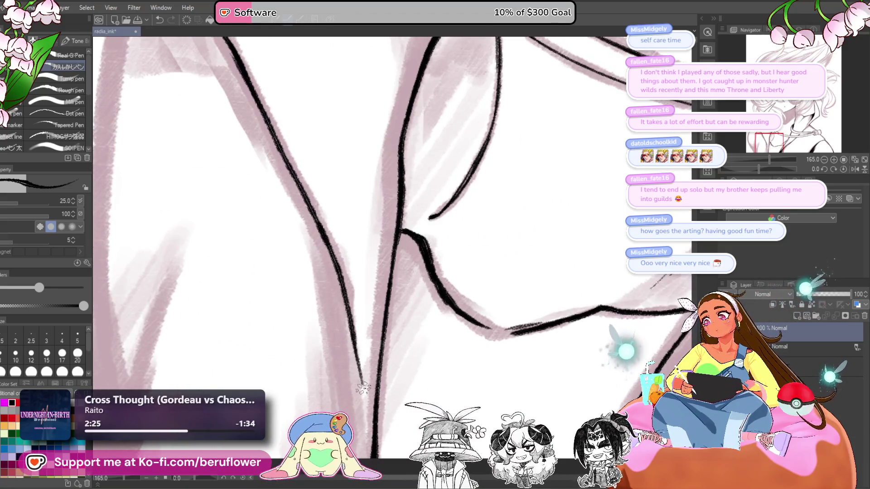
key(ctrl+minus)
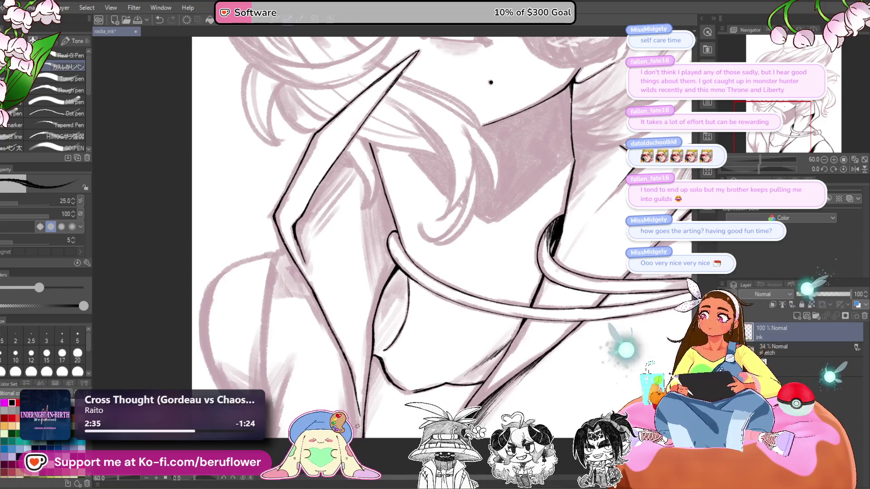
scroll(401, 269, up, 4)
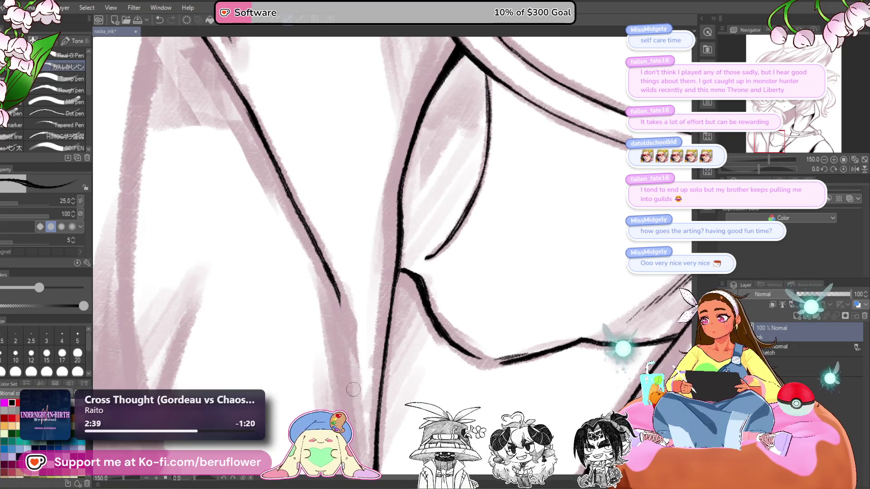
Ink the collar line running down past the jaw and a short fold stroke
drag(348, 359, 344, 318)
drag(328, 247, 353, 402)
scroll(384, 314, down, 4)
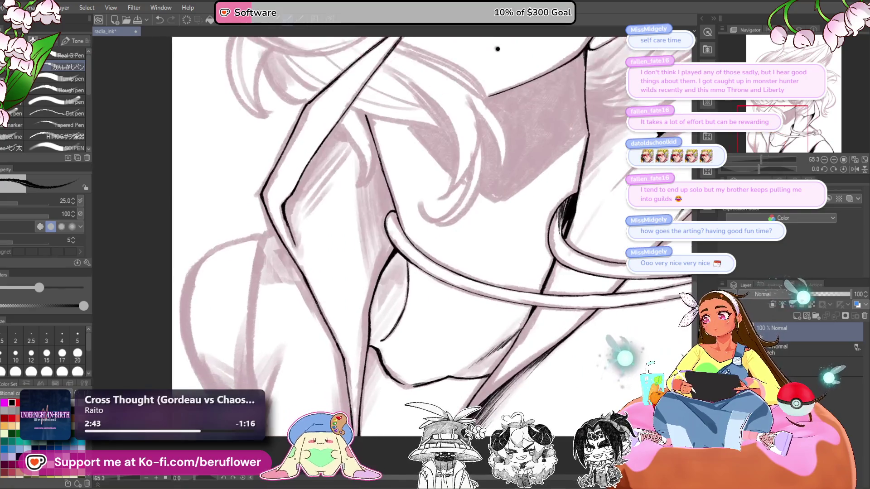
scroll(384, 314, up, 5)
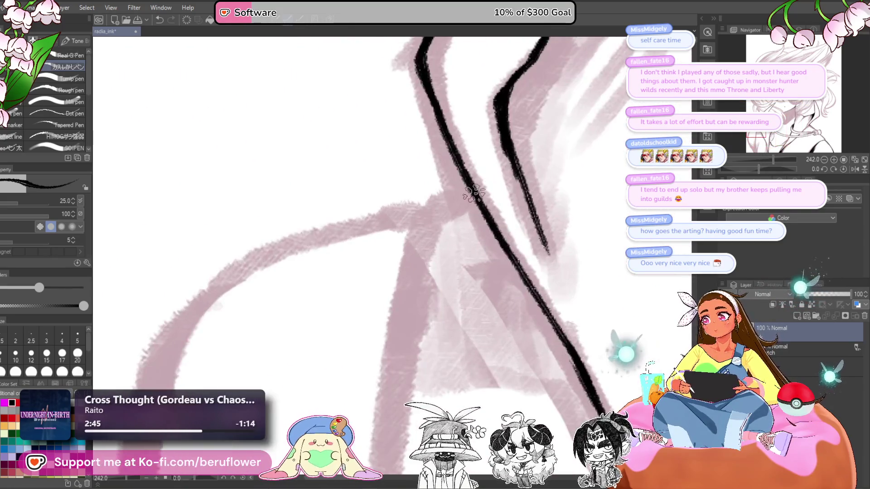
mouse_move(473, 193)
mouse_down()
mouse_move(415, 215)
mouse_move(401, 302)
mouse_up()
On a slightly rotated canvas, ink a long collar line down-left, then rotate back upright
scroll(392, 325, down, 5)
drag(760, 169, 769, 172)
scroll(340, 277, up, 5)
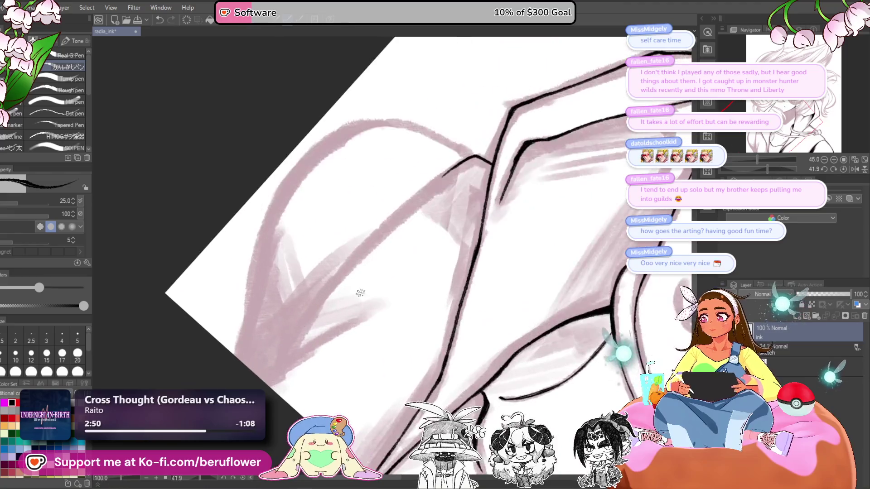
mouse_move(449, 177)
mouse_down()
mouse_move(380, 230)
mouse_move(275, 365)
mouse_up()
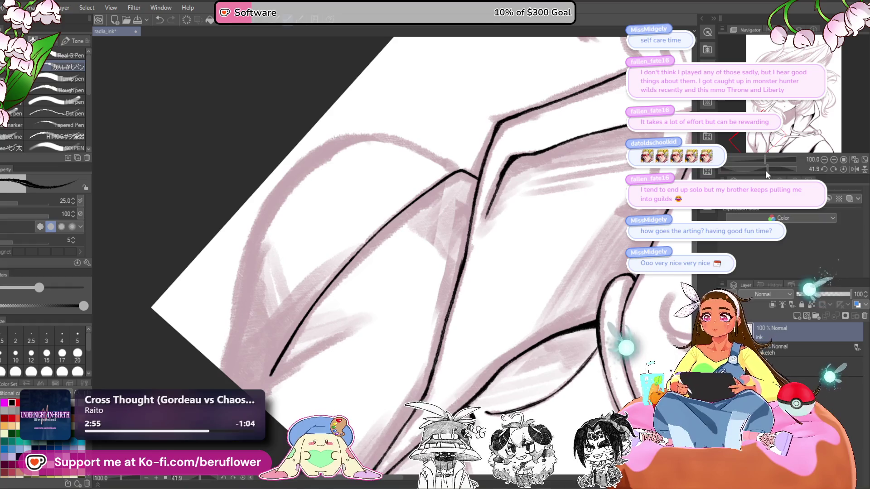
drag(766, 175, 760, 173)
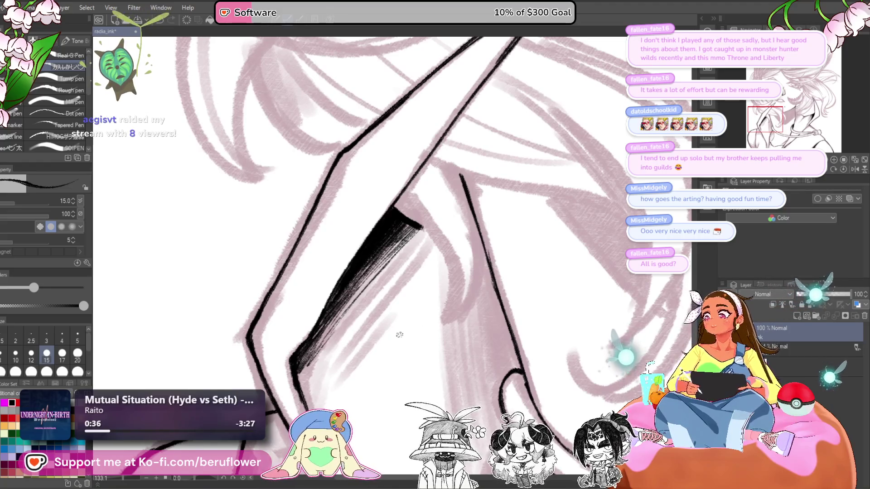
scroll(401, 313, down, 5)
drag(401, 294, 283, 334)
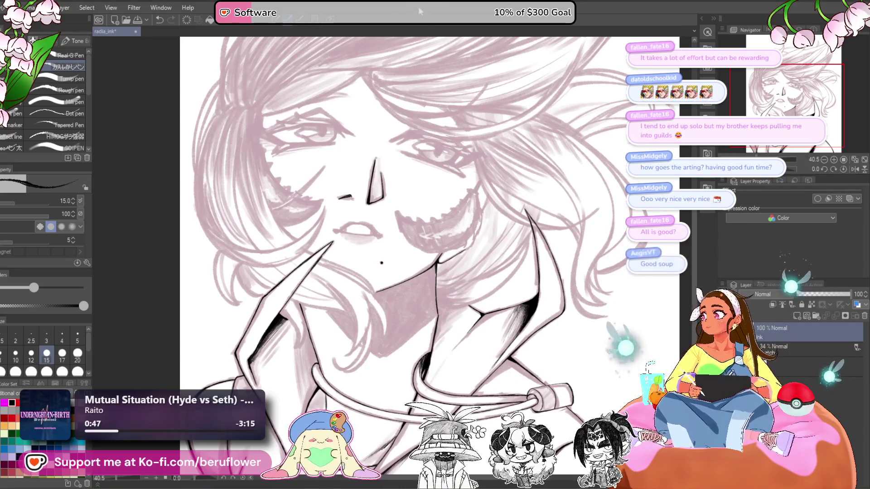
scroll(410, 179, down, 1)
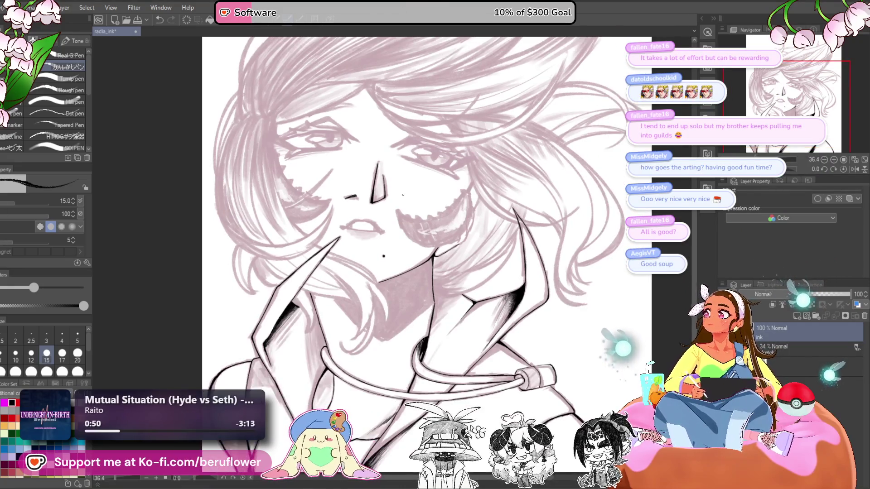
scroll(403, 195, up, 1)
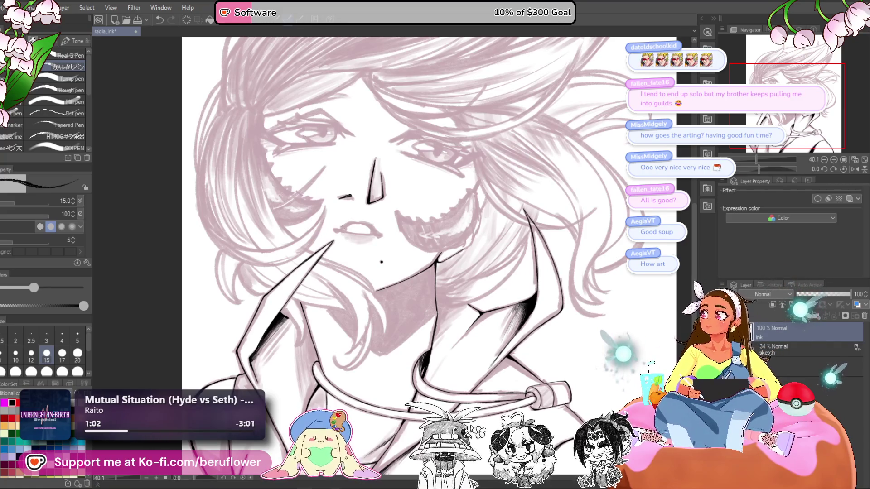
scroll(338, 231, down, 2)
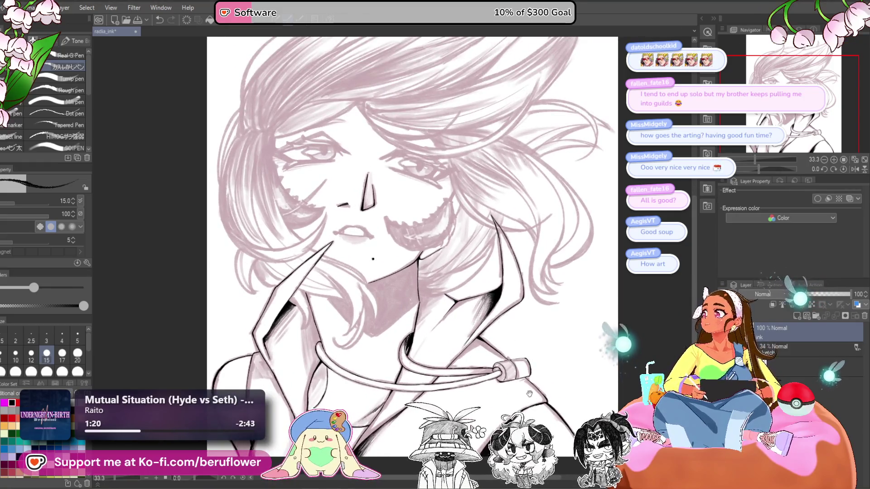
Frame the collar toggle and lay the first fine hatching strokes beside it
drag(529, 394, 363, 333)
scroll(448, 208, up, 3)
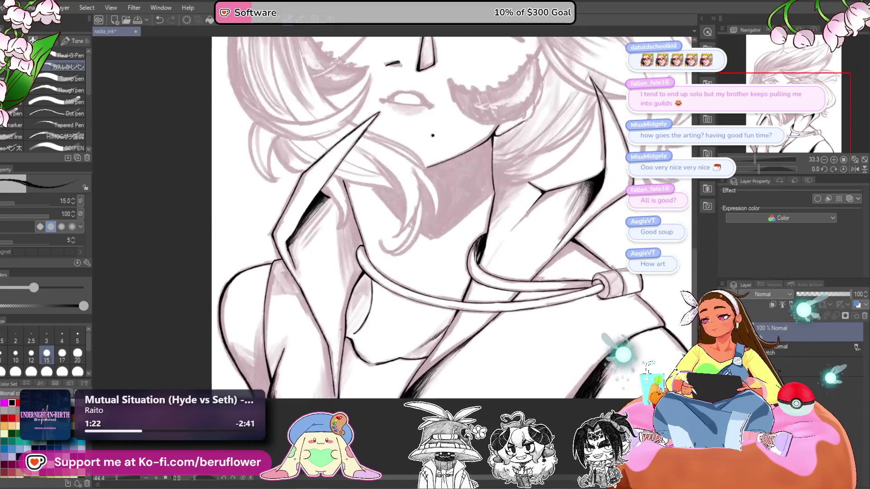
scroll(338, 313, up, 5)
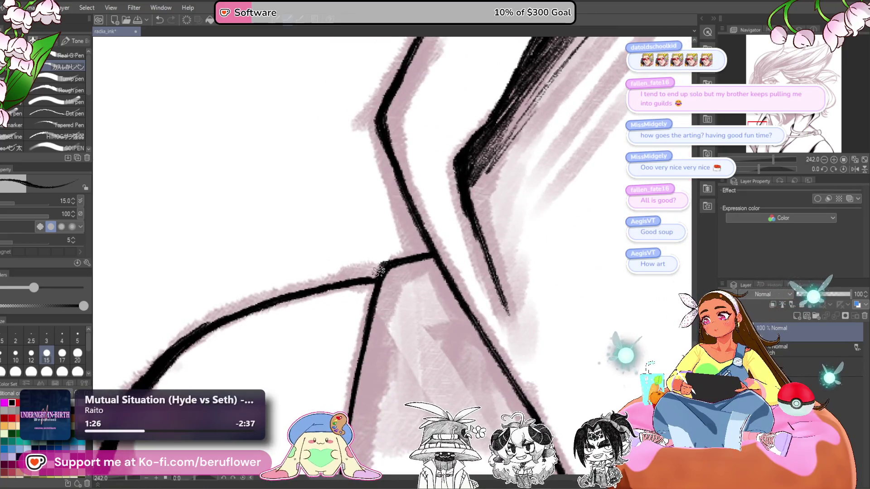
scroll(427, 255, down, 1)
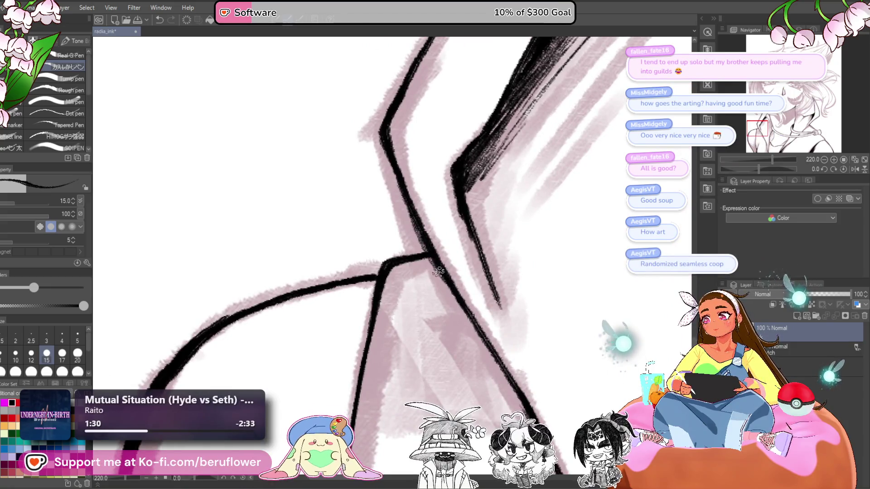
scroll(481, 323, down, 7)
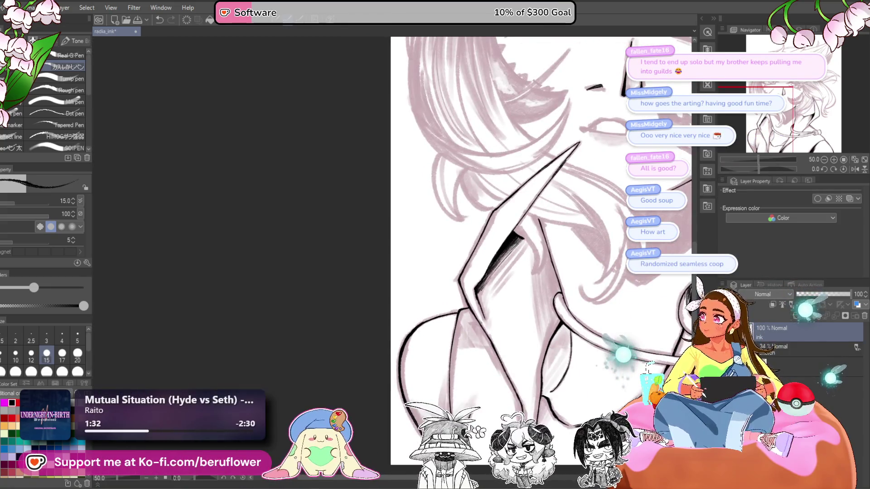
scroll(490, 233, up, 5)
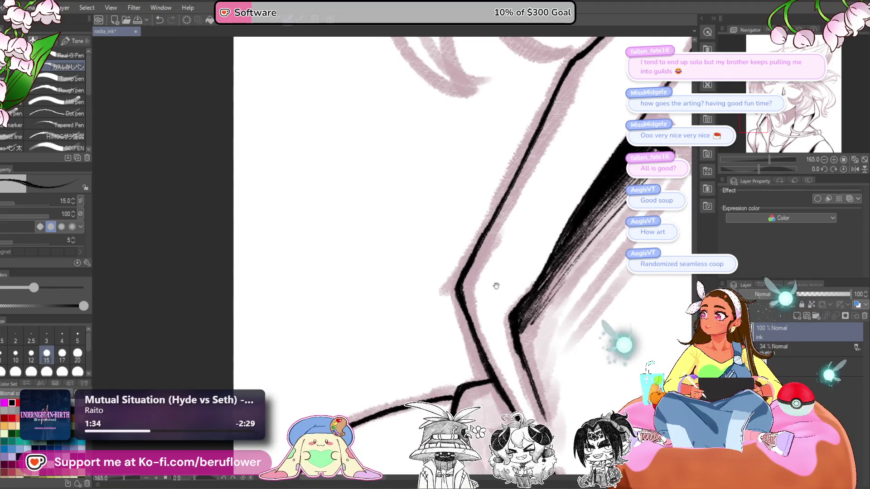
drag(441, 359, 429, 362)
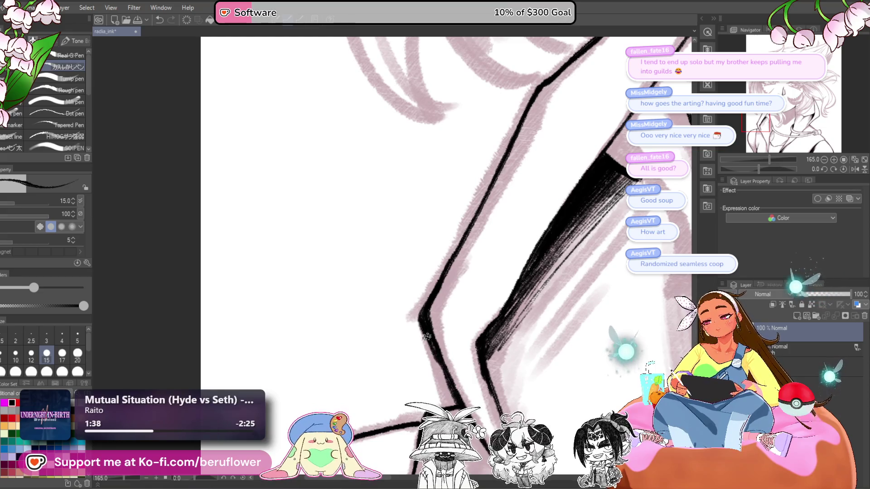
scroll(438, 278, down, 6)
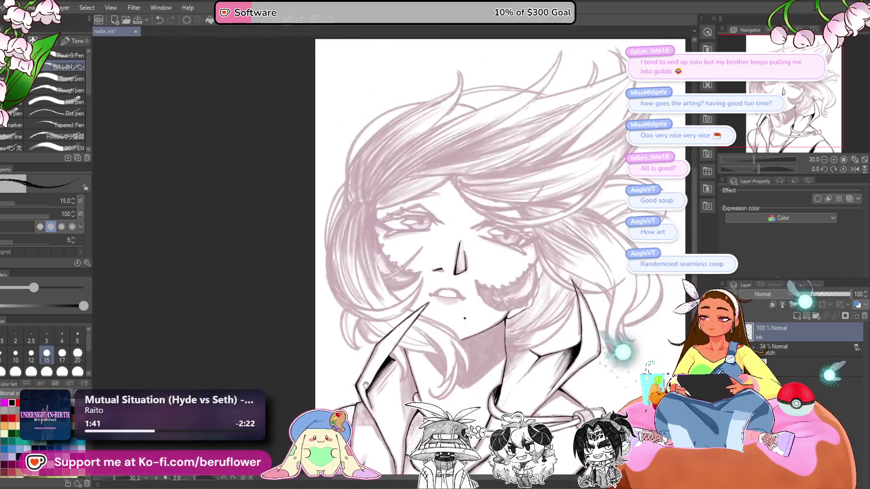
mouse_move(485, 343)
mouse_down()
mouse_move(479, 318)
mouse_move(494, 290)
mouse_up()
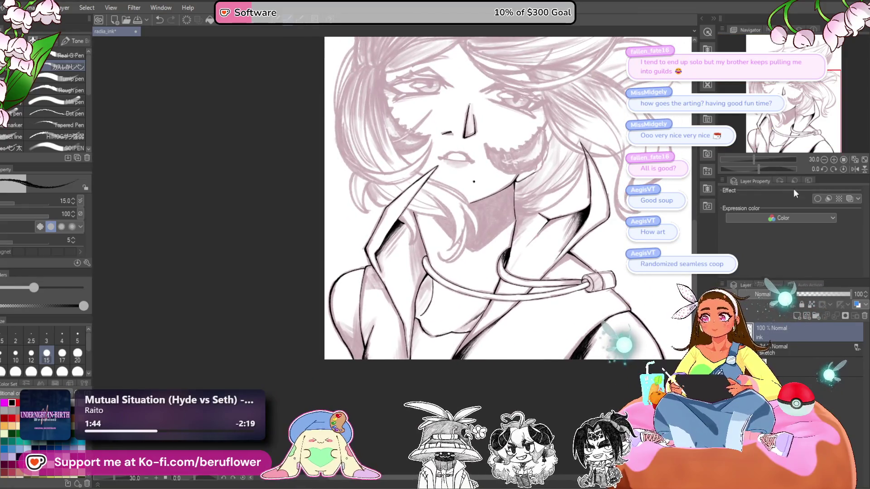
scroll(596, 253, up, 4)
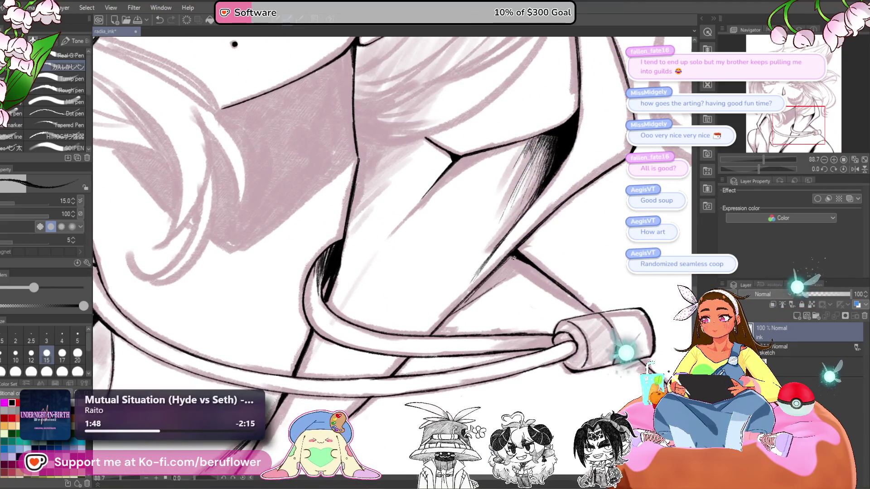
drag(498, 271, 465, 300)
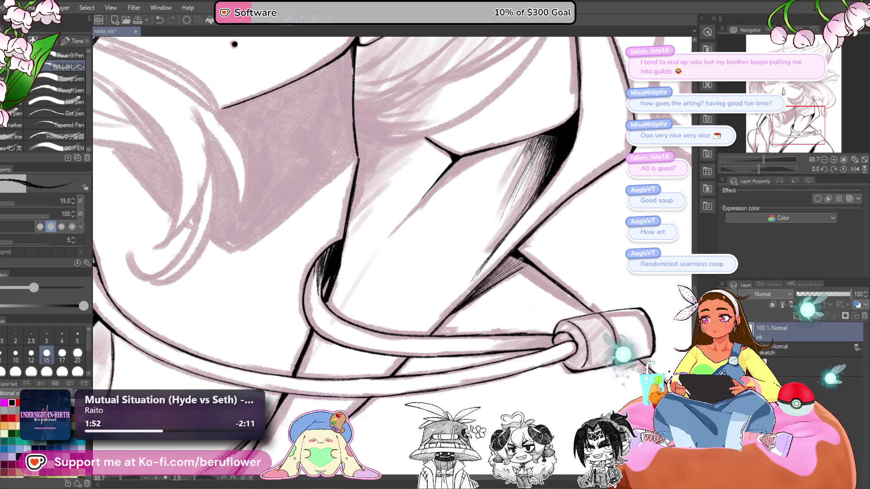
mouse_move(526, 260)
mouse_down()
mouse_move(496, 281)
mouse_move(516, 273)
mouse_up()
Hatch a dense dark band below the ink line, extending it further left
mouse_move(753, 166)
mouse_down()
mouse_move(762, 166)
mouse_move(742, 167)
mouse_up()
scroll(485, 263, up, 3)
scroll(484, 263, up, 2)
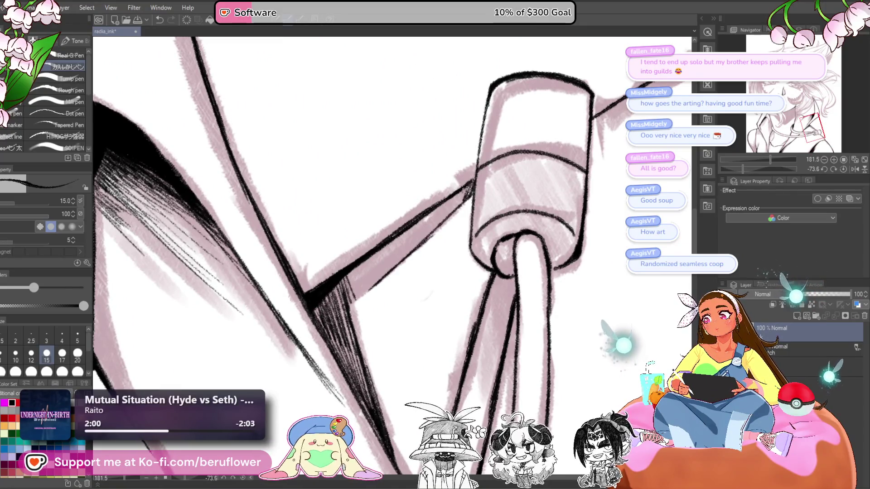
click(843, 169)
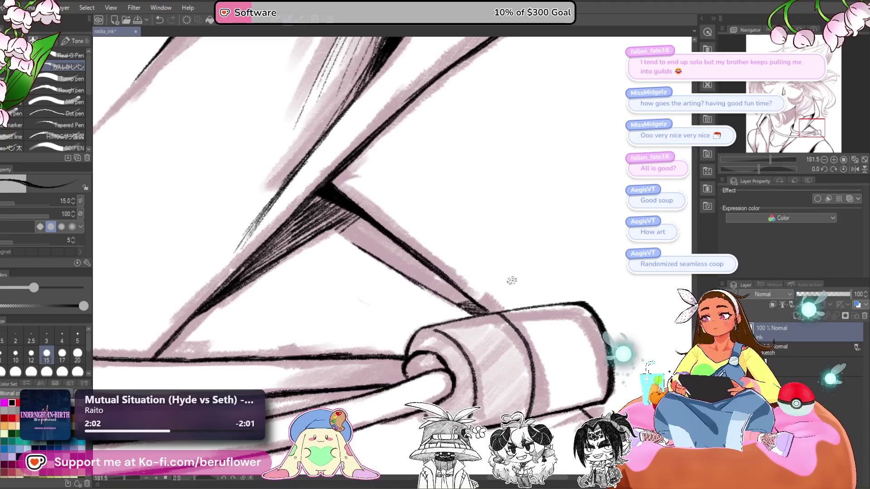
drag(361, 218, 374, 225)
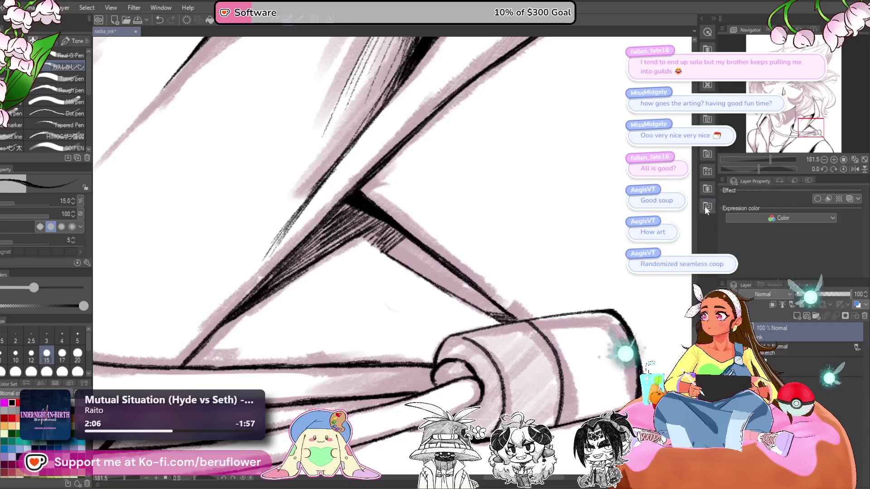
drag(759, 169, 750, 167)
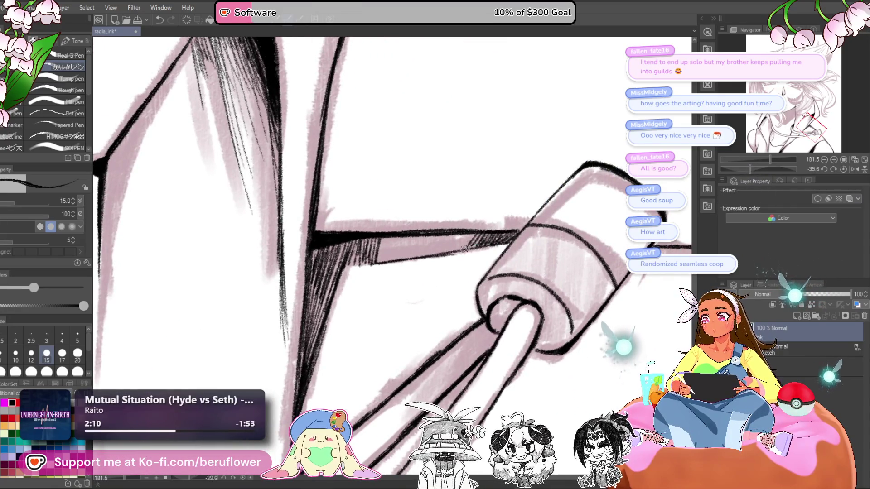
mouse_move(458, 231)
mouse_down()
mouse_move(398, 256)
mouse_move(385, 247)
mouse_move(415, 247)
mouse_up()
mouse_move(514, 232)
mouse_down()
mouse_move(522, 227)
mouse_move(426, 240)
mouse_move(402, 235)
mouse_move(372, 253)
mouse_up()
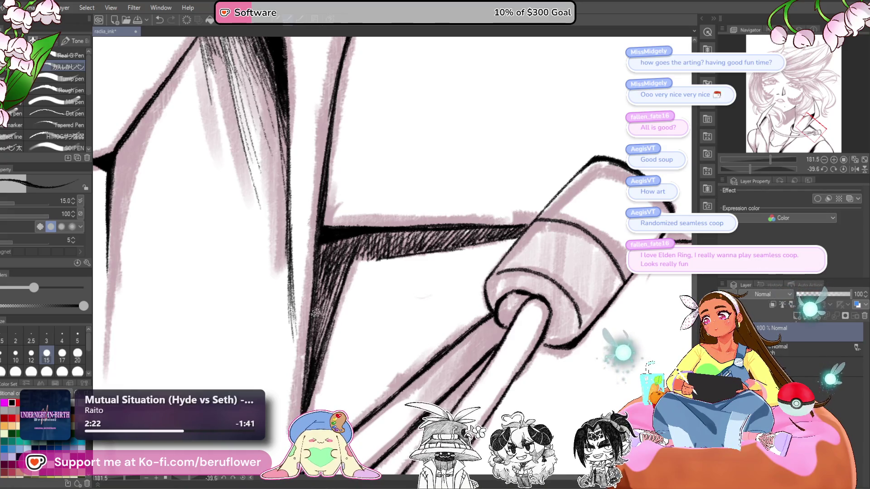
Darken the band's left end with extra hatching, then view the whole drawing
scroll(381, 222, down, 5)
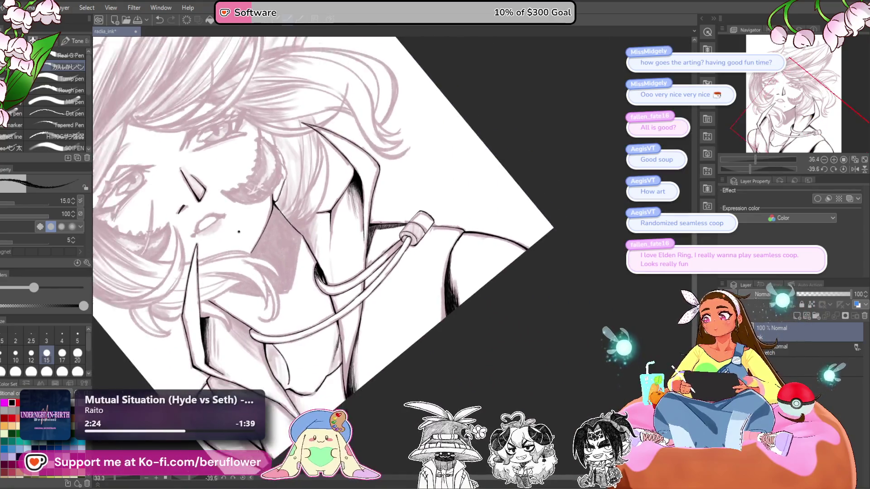
scroll(339, 243, up, 4)
drag(339, 243, 327, 249)
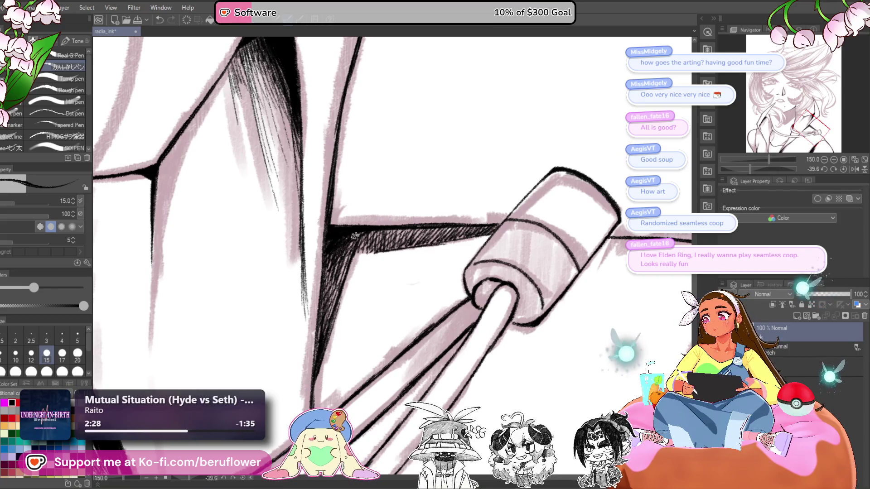
mouse_move(359, 233)
mouse_down()
mouse_move(337, 261)
mouse_move(344, 247)
mouse_move(327, 318)
mouse_up()
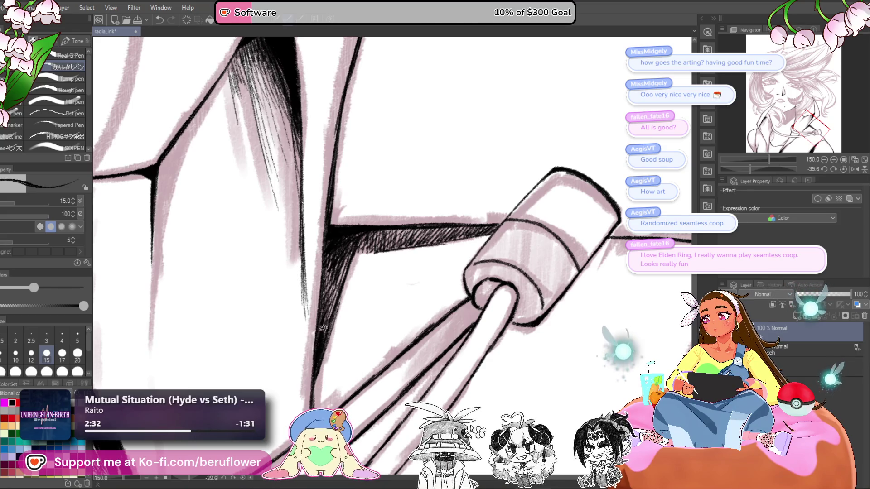
scroll(366, 240, down, 4)
mouse_move(461, 397)
mouse_down()
mouse_move(438, 397)
mouse_move(529, 394)
mouse_move(529, 382)
mouse_move(512, 385)
mouse_up()
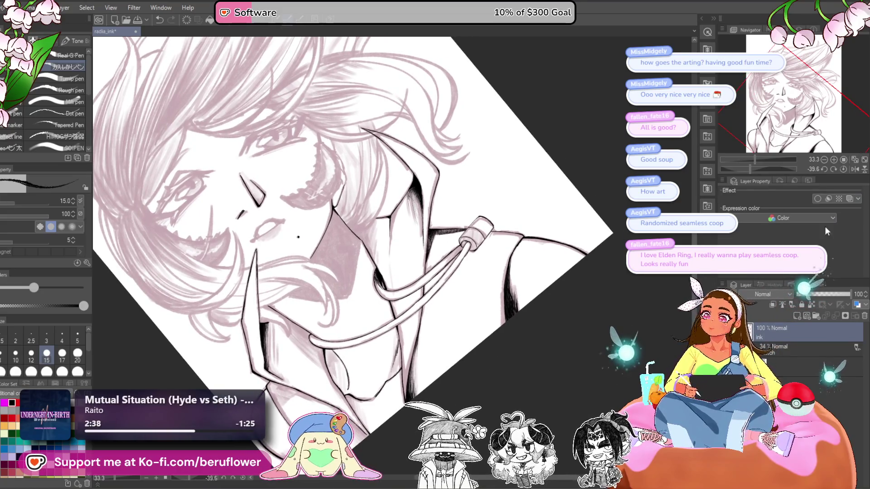
Enlarge the brush from 15 to 17 and zoom in on the collar fold
click(843, 169)
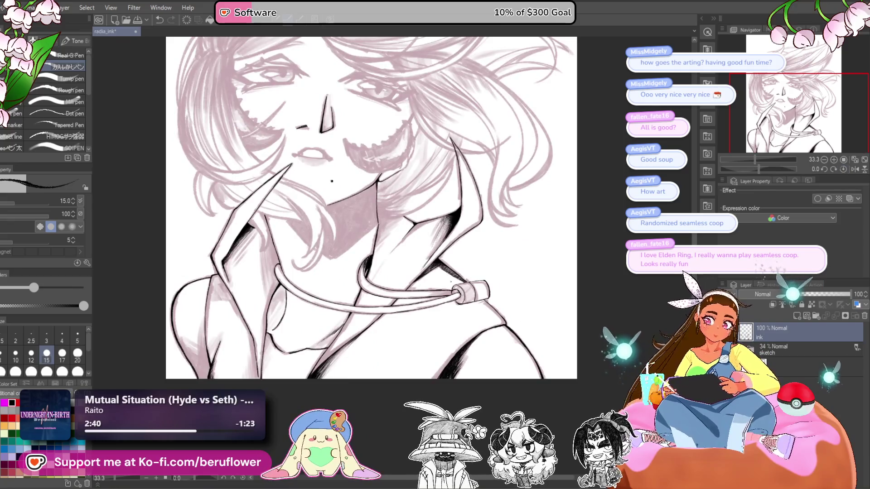
scroll(451, 282, up, 4)
mouse_move(310, 355)
mouse_down()
mouse_move(398, 301)
mouse_move(385, 377)
mouse_move(364, 401)
mouse_up()
click(62, 353)
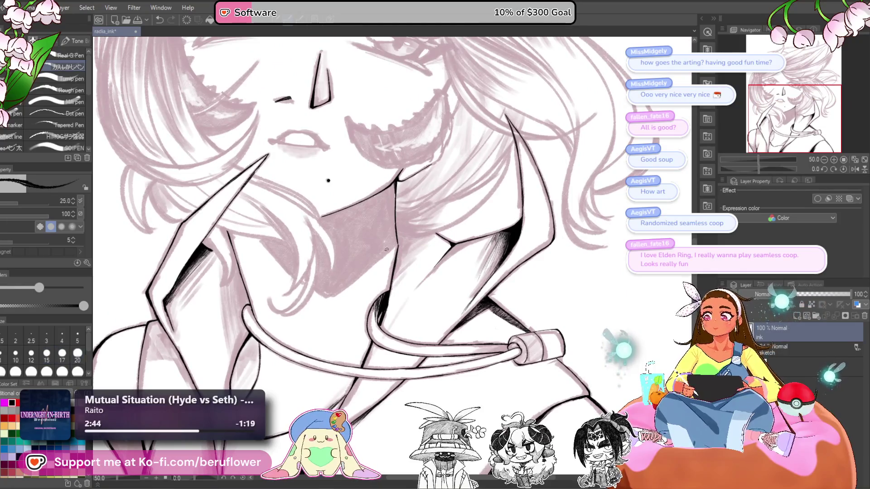
mouse_move(171, 353)
mouse_down()
mouse_move(216, 311)
mouse_move(304, 314)
mouse_up()
drag(759, 169, 747, 169)
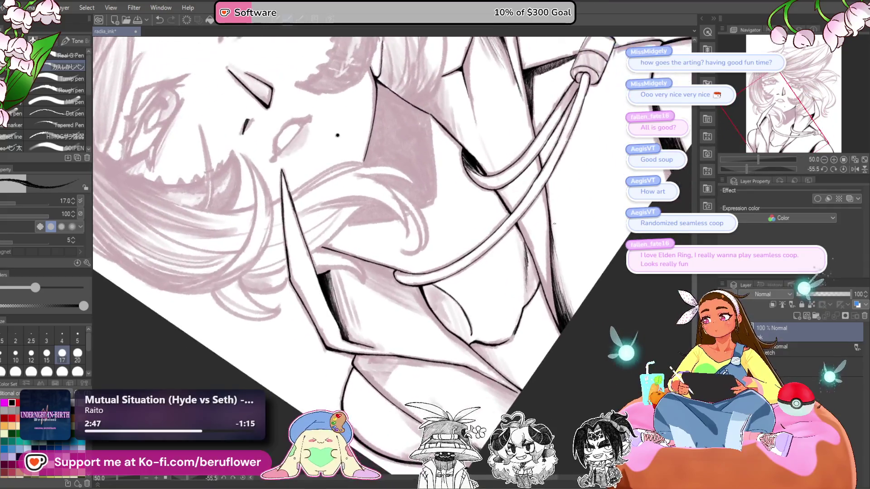
scroll(414, 330, up, 5)
Hatch the collar corner, extending the strokes below and to the right
mouse_move(399, 283)
mouse_down()
mouse_move(386, 313)
mouse_move(392, 320)
mouse_up()
drag(416, 281, 402, 320)
drag(419, 283, 405, 331)
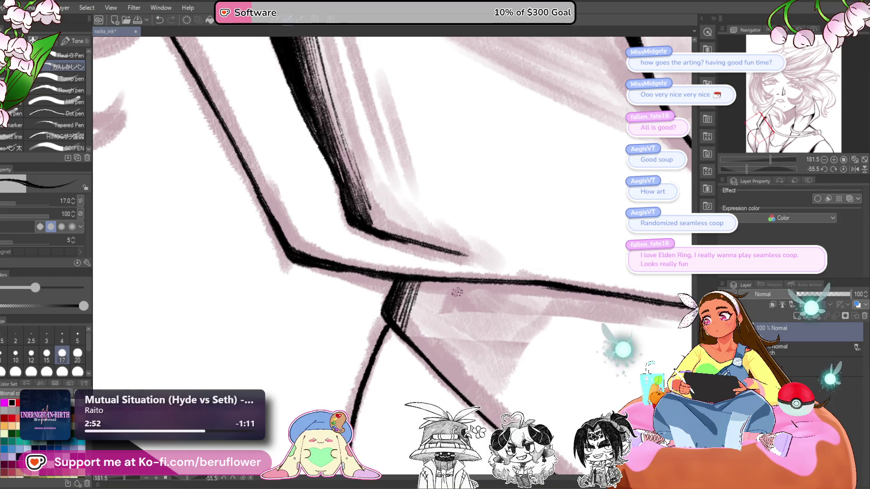
drag(602, 225, 586, 208)
mouse_move(404, 267)
mouse_down()
mouse_move(380, 313)
mouse_move(398, 326)
mouse_move(410, 311)
mouse_move(415, 340)
mouse_up()
drag(428, 314, 422, 349)
drag(429, 257, 425, 312)
mouse_move(401, 261)
mouse_down()
mouse_move(388, 301)
mouse_move(395, 317)
mouse_move(412, 317)
mouse_move(383, 303)
mouse_move(396, 309)
mouse_up()
mouse_move(431, 257)
mouse_down()
mouse_move(415, 322)
mouse_move(424, 339)
mouse_up()
mouse_move(447, 277)
mouse_down()
mouse_move(438, 347)
mouse_move(456, 280)
mouse_move(418, 320)
mouse_move(424, 338)
mouse_up()
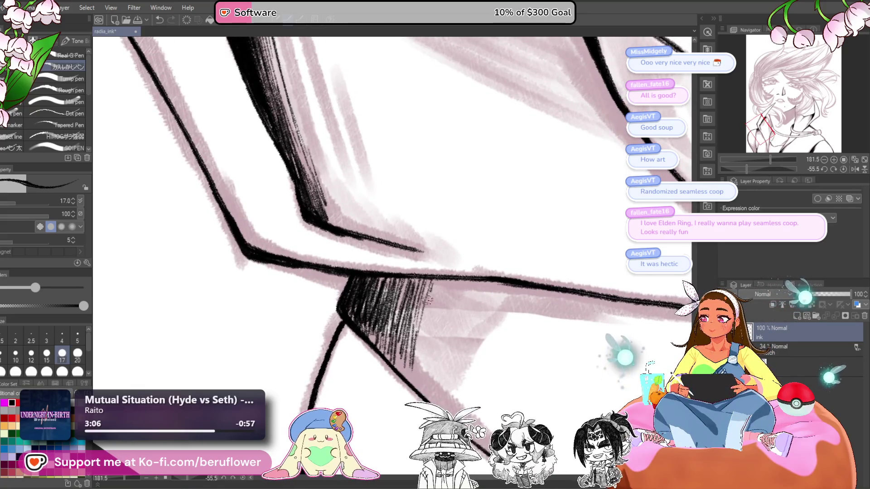
Fill the block's edges and middle with hatching, extending along the right edge
drag(432, 292, 422, 336)
mouse_move(410, 278)
mouse_down()
mouse_move(393, 333)
mouse_move(368, 347)
mouse_up()
mouse_move(375, 313)
mouse_down()
mouse_move(362, 341)
mouse_move(349, 320)
mouse_up()
mouse_move(390, 272)
mouse_down()
mouse_move(375, 302)
mouse_move(386, 307)
mouse_move(379, 360)
mouse_up()
mouse_move(387, 317)
mouse_down()
mouse_move(377, 351)
mouse_move(390, 363)
mouse_up()
mouse_move(401, 333)
mouse_down()
mouse_move(390, 369)
mouse_move(406, 369)
mouse_up()
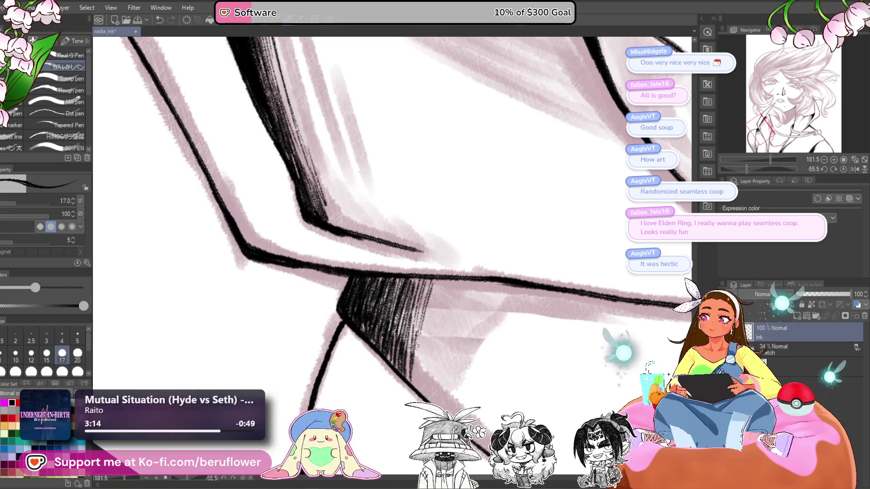
drag(428, 316, 414, 368)
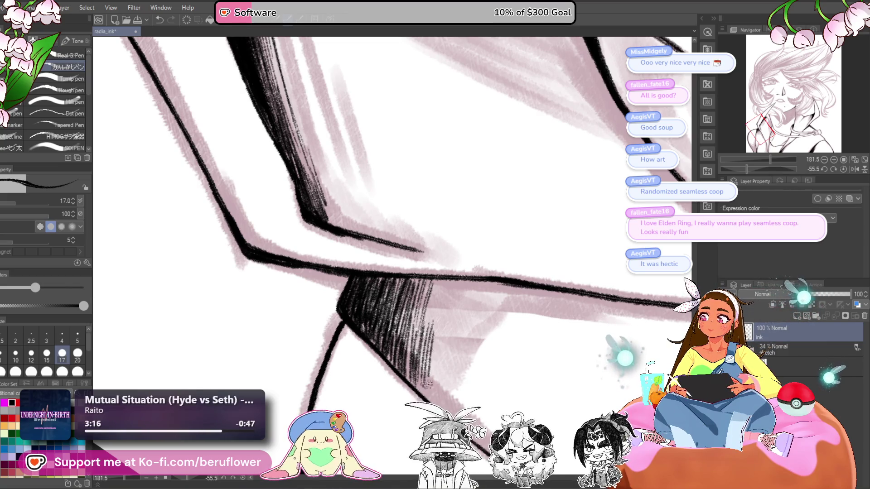
mouse_move(439, 277)
mouse_down()
mouse_move(428, 336)
mouse_move(436, 357)
mouse_up()
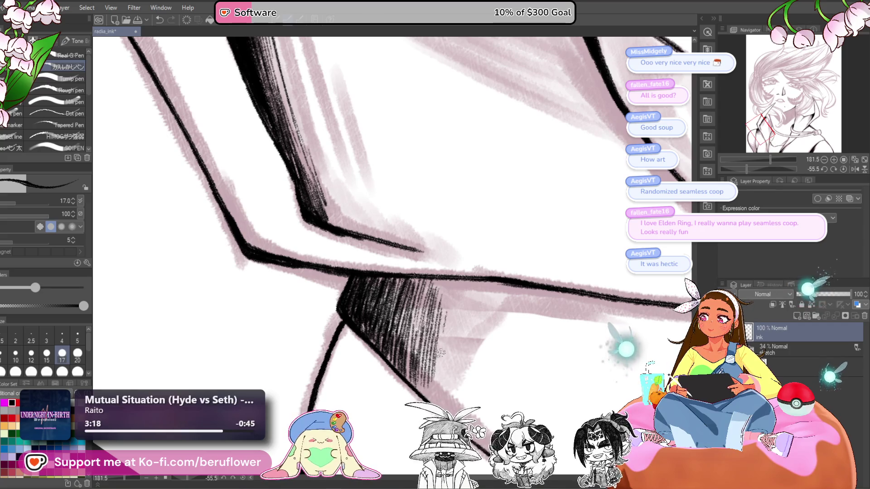
drag(445, 295, 442, 347)
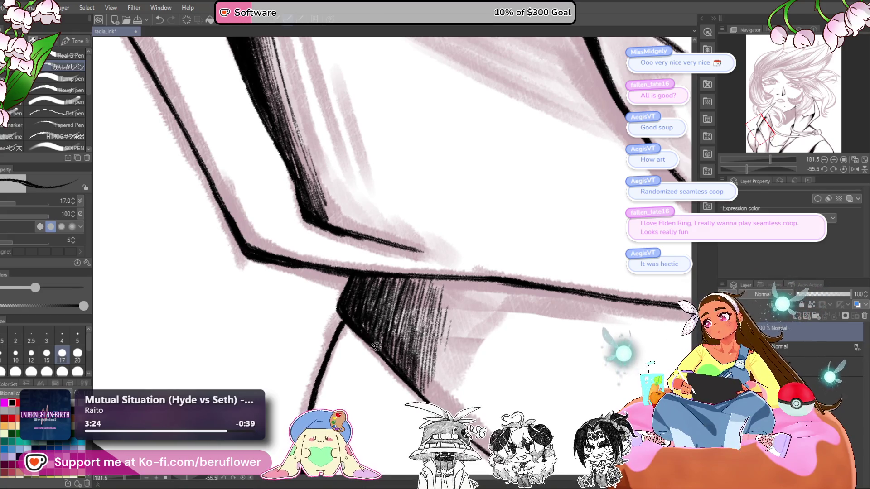
Densify the block's top-right and left hatching, then zoom out upright
scroll(413, 331, down, 2)
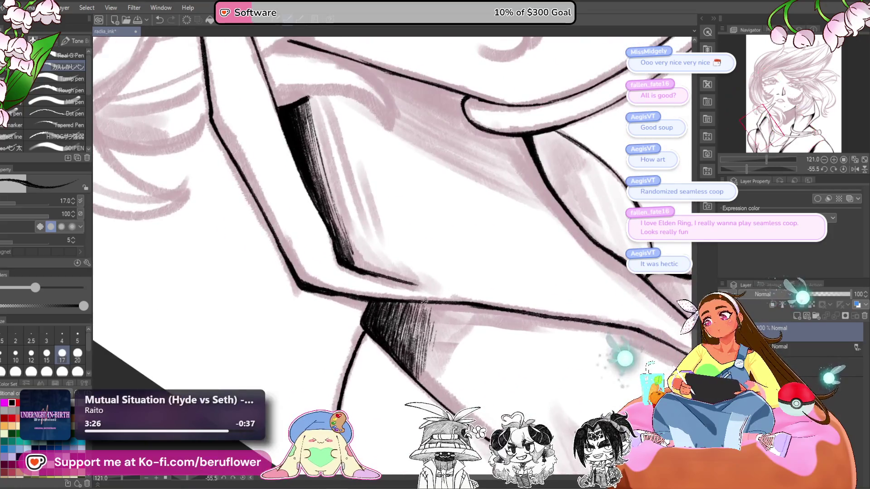
drag(427, 302, 413, 323)
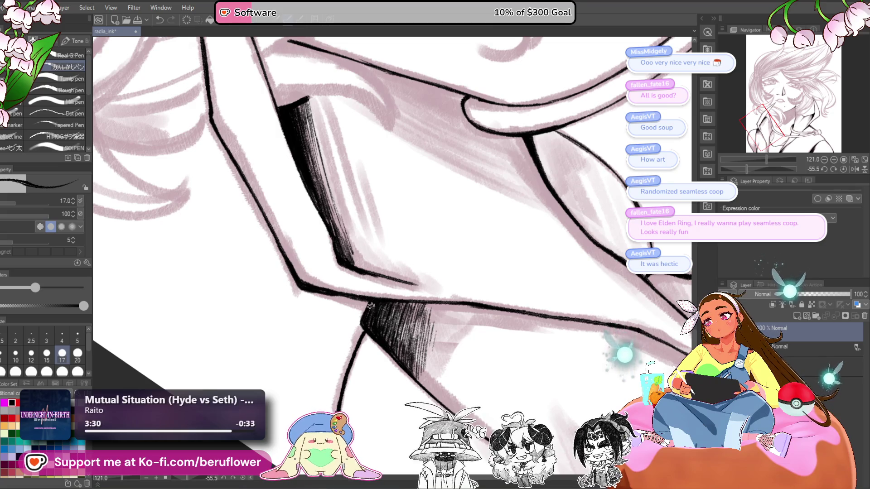
drag(377, 302, 391, 334)
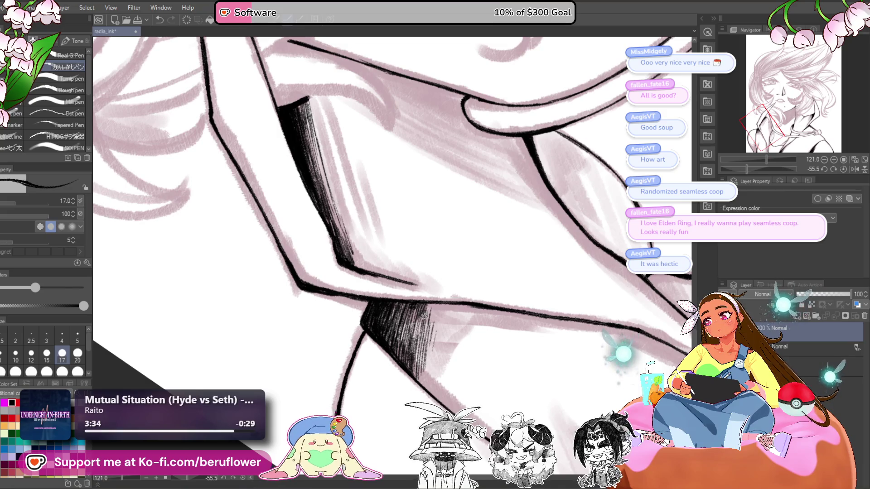
mouse_move(431, 316)
mouse_down()
mouse_move(431, 307)
mouse_move(414, 344)
mouse_move(425, 353)
mouse_up()
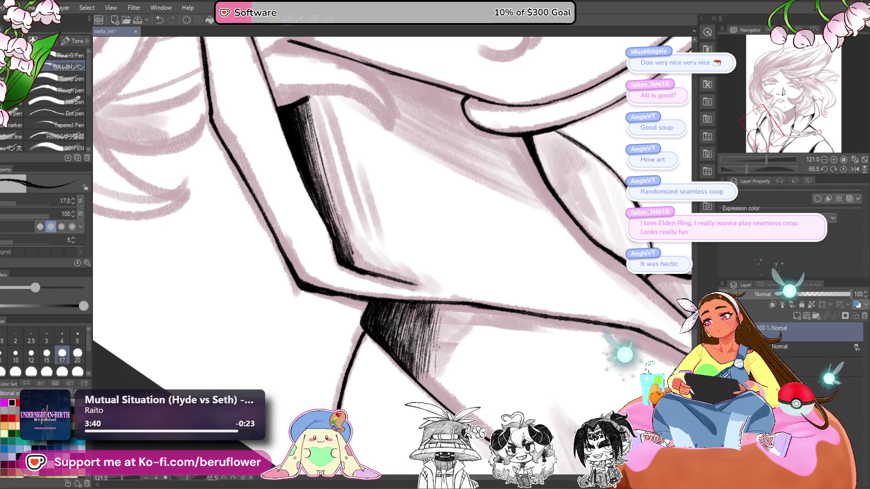
key(ctrl+minus)
key(ctrl+minus)
key(ctrl+minus)
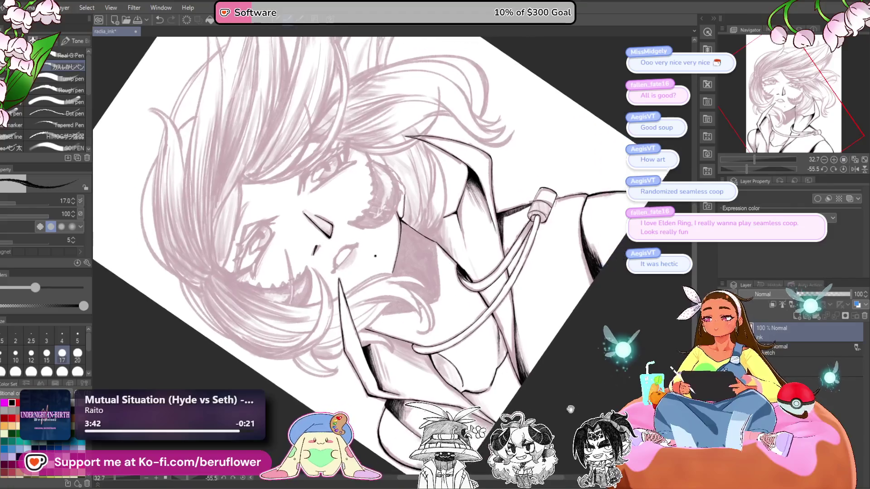
click(843, 169)
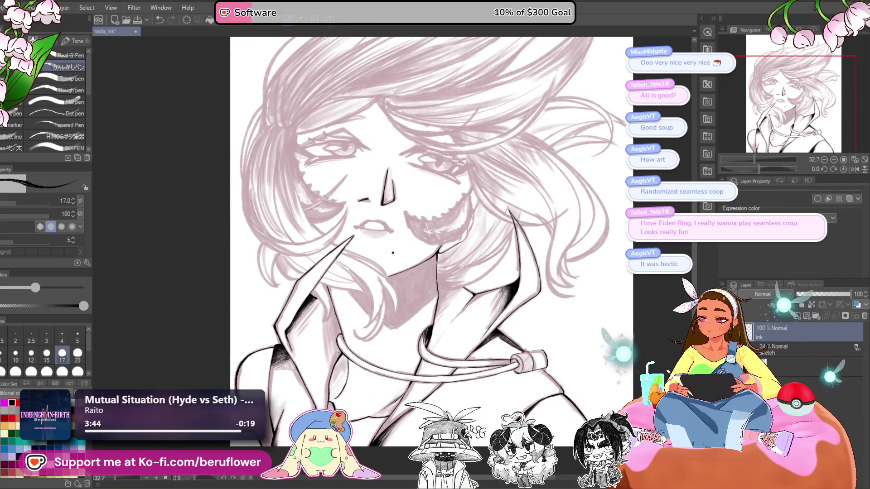
Hatch thin shadow strokes on the collar, extending them slightly
drag(756, 170, 748, 169)
scroll(364, 379, up, 3)
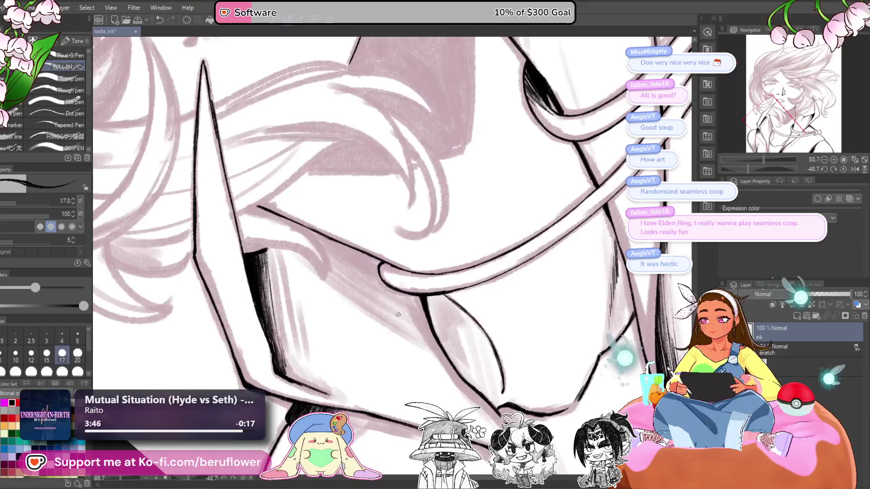
mouse_move(369, 324)
mouse_down()
mouse_move(367, 370)
mouse_move(349, 366)
mouse_up()
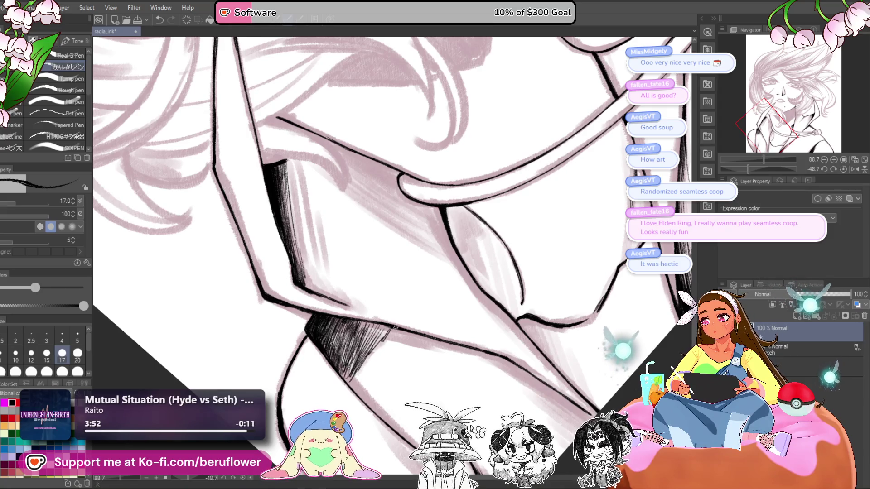
click(838, 172)
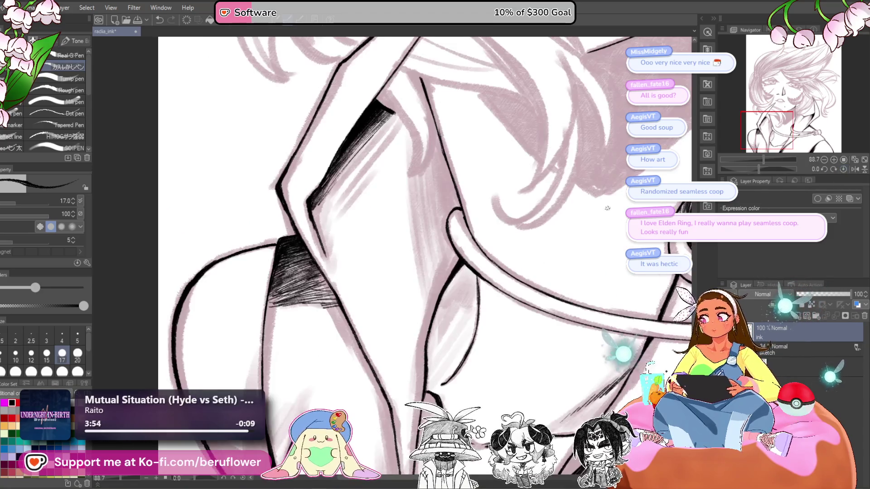
drag(338, 305, 333, 342)
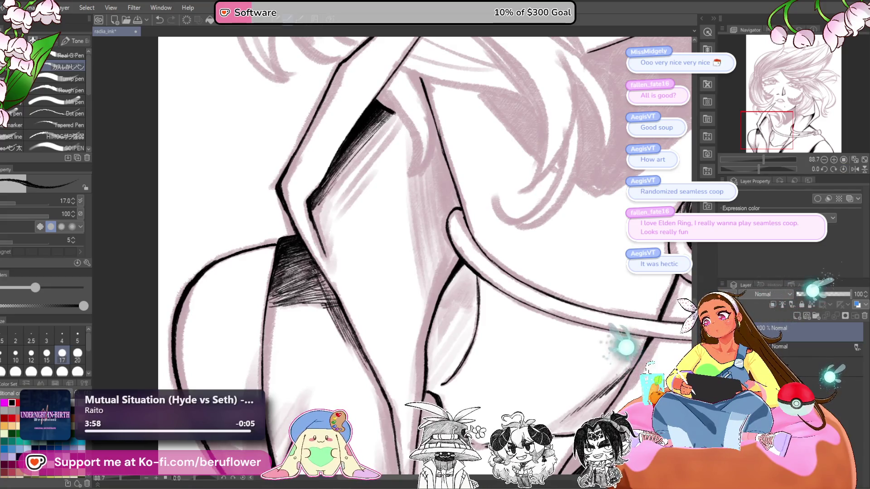
mouse_move(298, 293)
mouse_down()
mouse_move(337, 317)
mouse_move(352, 339)
mouse_move(336, 309)
mouse_up()
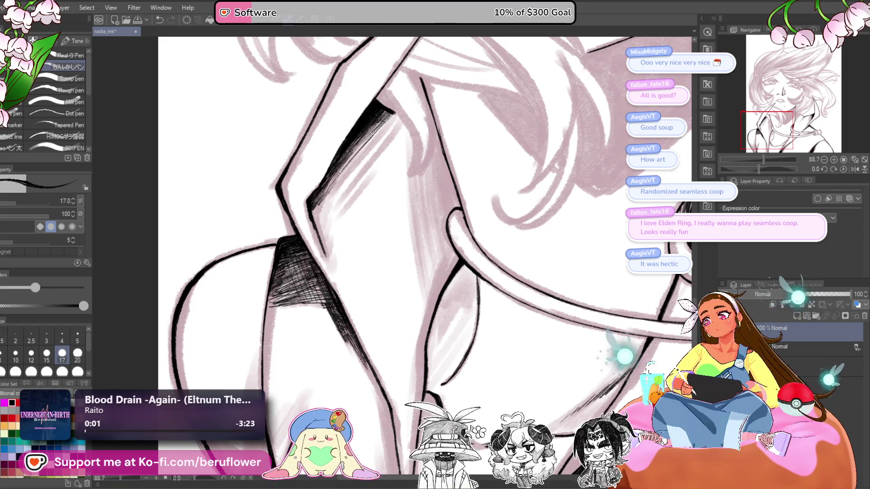
Hatch and extend the dark shadow under the chin
drag(370, 338, 356, 288)
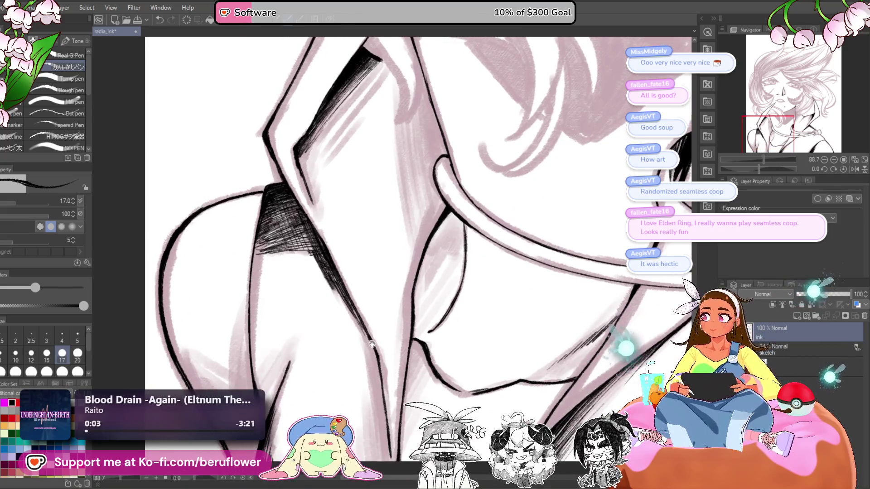
drag(372, 345, 369, 344)
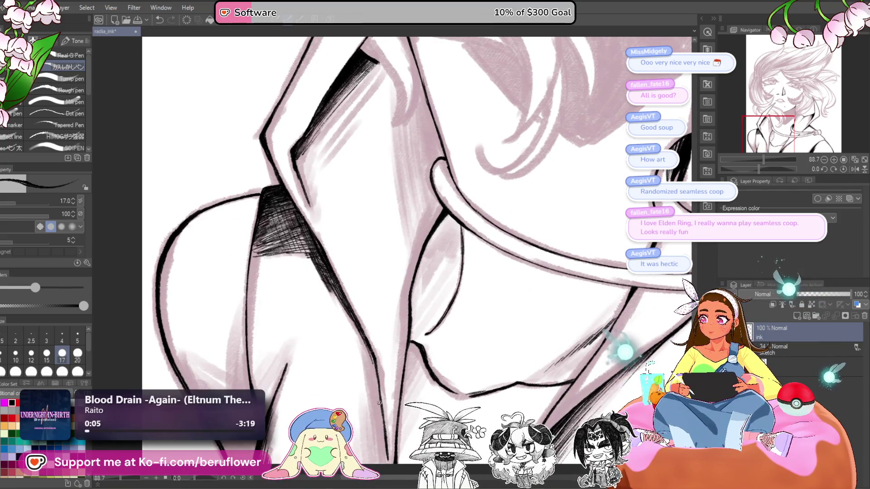
scroll(374, 407, down, 1)
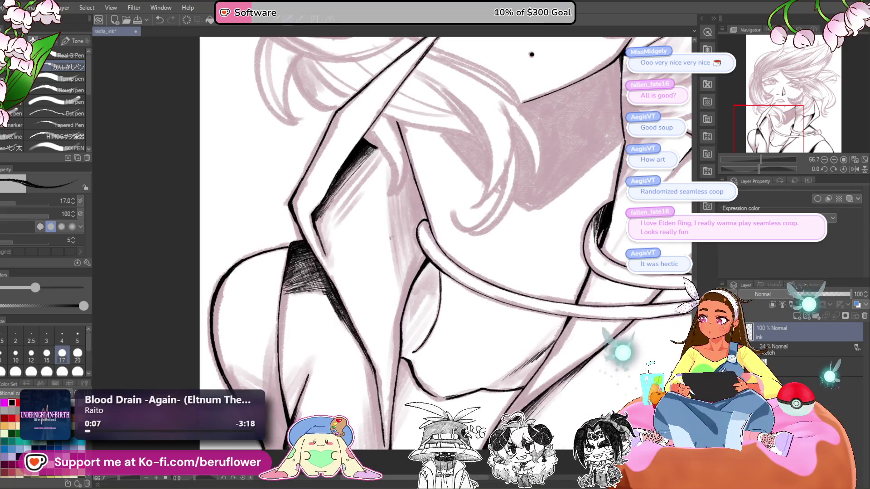
mouse_move(529, 55)
mouse_down()
mouse_move(358, 37)
mouse_move(279, 39)
mouse_up()
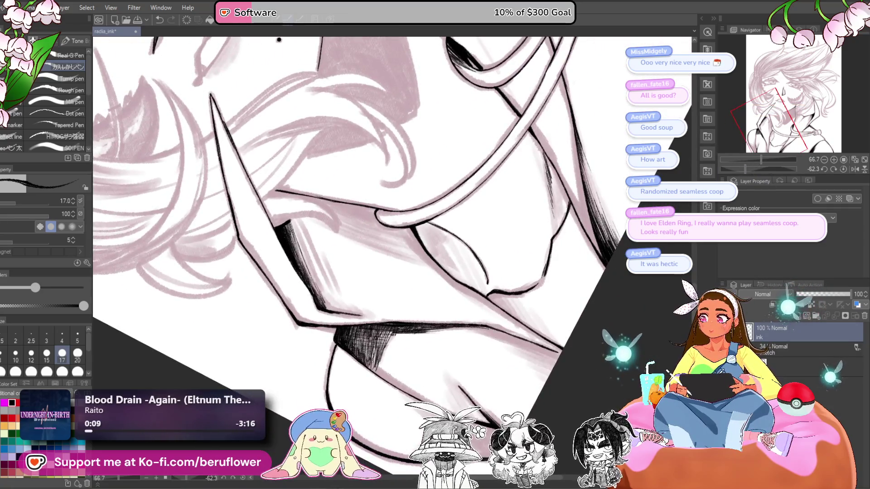
drag(367, 350, 377, 334)
drag(378, 337, 391, 324)
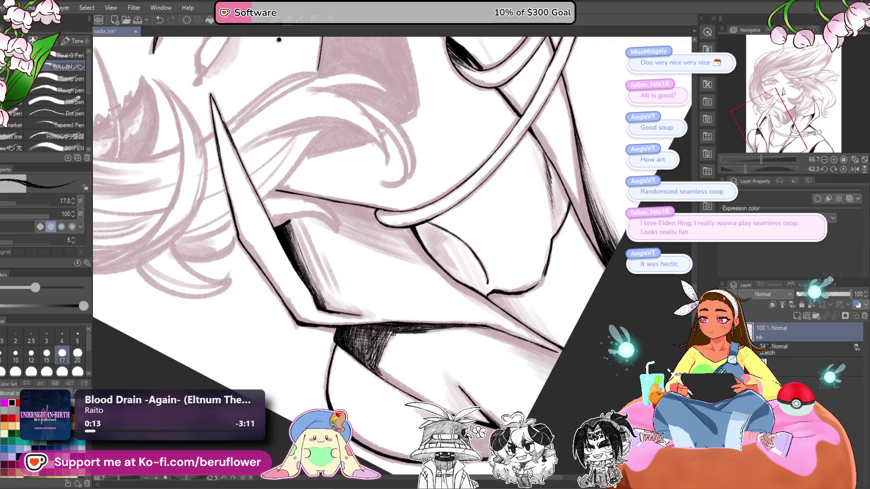
mouse_move(380, 365)
mouse_down()
mouse_move(398, 327)
mouse_move(394, 335)
mouse_up()
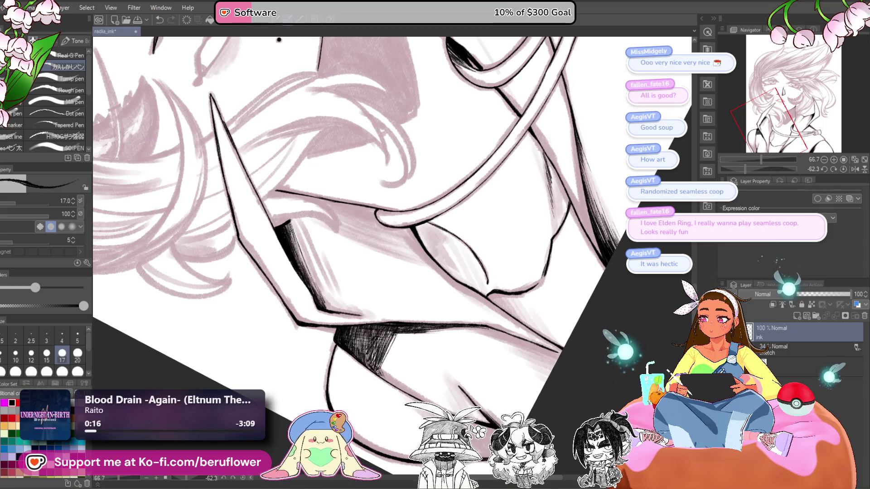
scroll(411, 359, down, 5)
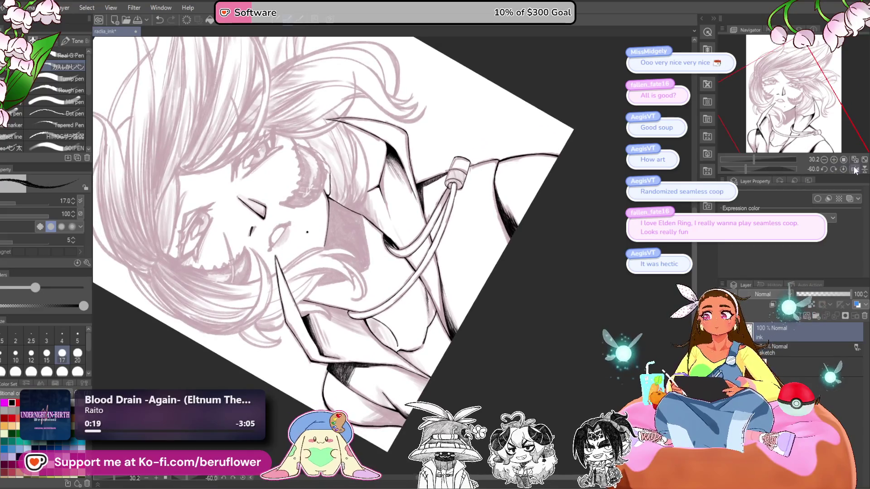
key(ctrl+at)
Ink short strokes along the neck line and collar edge, starting the lower-neck shadow
scroll(278, 361, up, 5)
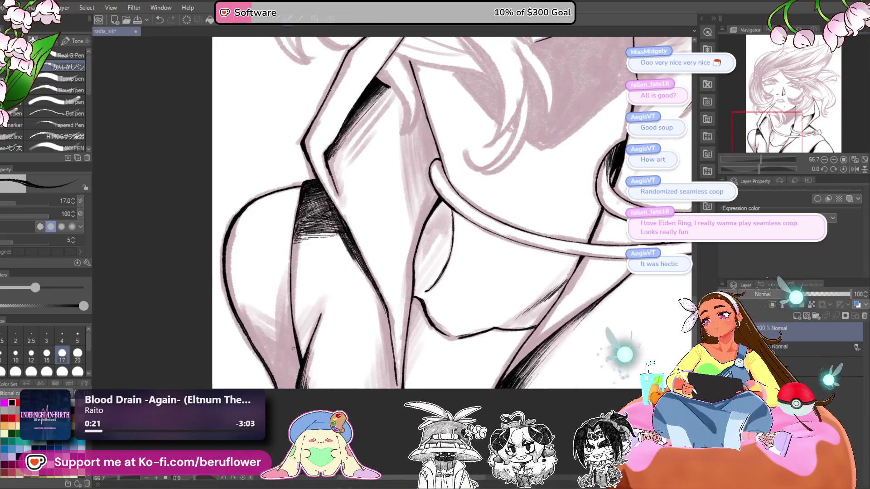
drag(290, 339, 300, 353)
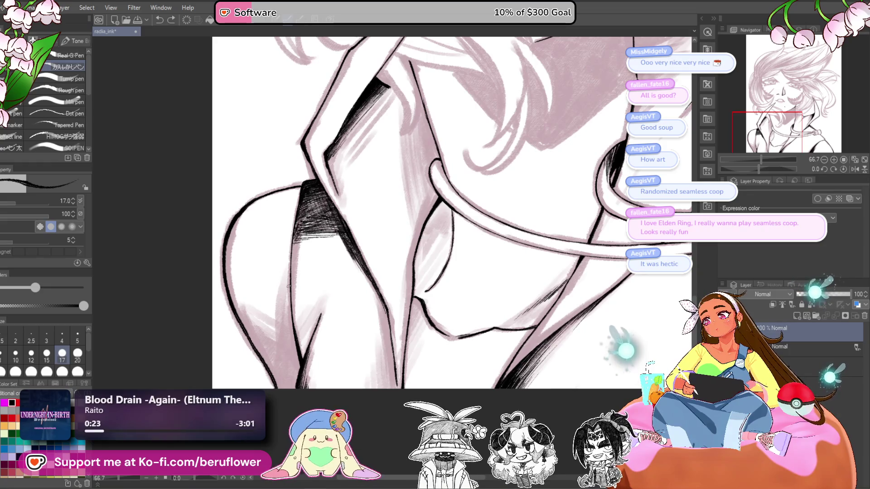
mouse_move(287, 326)
mouse_down()
mouse_move(286, 297)
mouse_move(288, 339)
mouse_up()
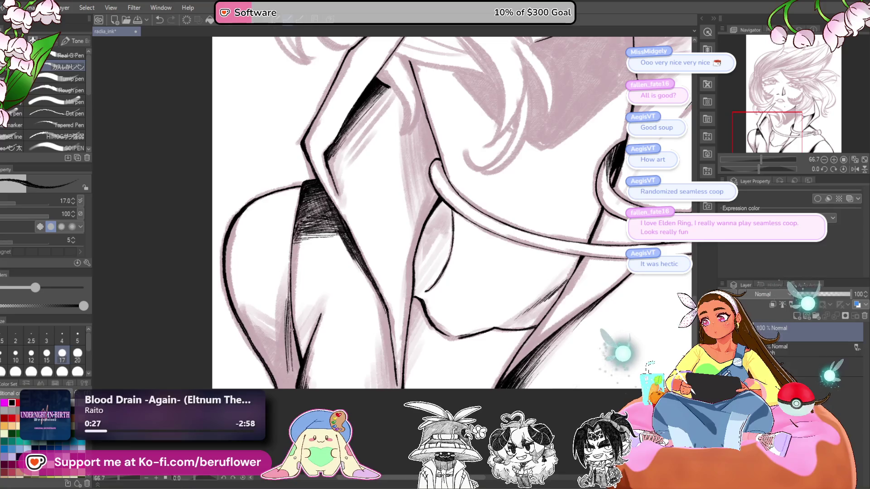
mouse_move(298, 370)
mouse_down()
mouse_move(287, 335)
mouse_move(288, 355)
mouse_up()
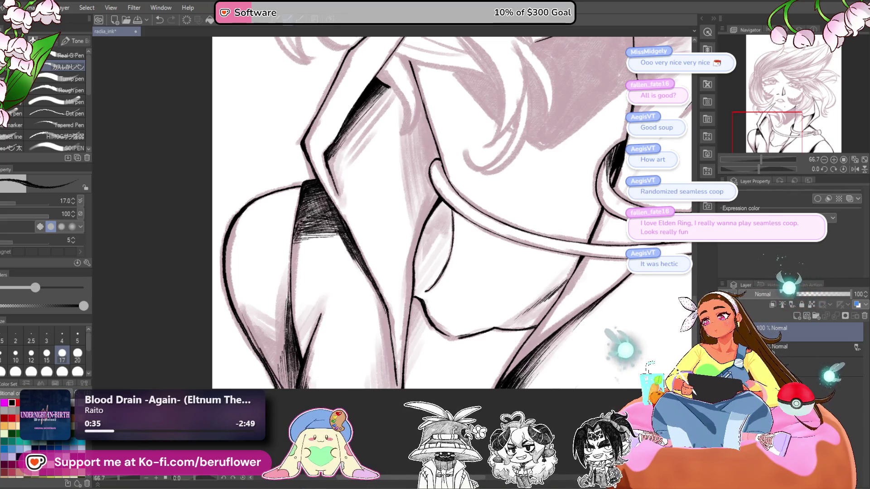
drag(282, 391, 277, 368)
mouse_move(279, 390)
mouse_down()
mouse_move(278, 323)
mouse_move(271, 354)
mouse_move(237, 307)
mouse_up()
Build up dense hatching through the neck shadow and the left shadow area
mouse_move(276, 358)
mouse_down()
mouse_move(256, 334)
mouse_move(289, 261)
mouse_up()
drag(280, 329, 286, 274)
drag(275, 348, 285, 270)
mouse_move(277, 342)
mouse_down()
mouse_move(281, 281)
mouse_move(279, 304)
mouse_up()
mouse_move(275, 352)
mouse_down()
mouse_move(283, 290)
mouse_move(285, 316)
mouse_up()
drag(284, 327, 289, 271)
drag(286, 308, 286, 260)
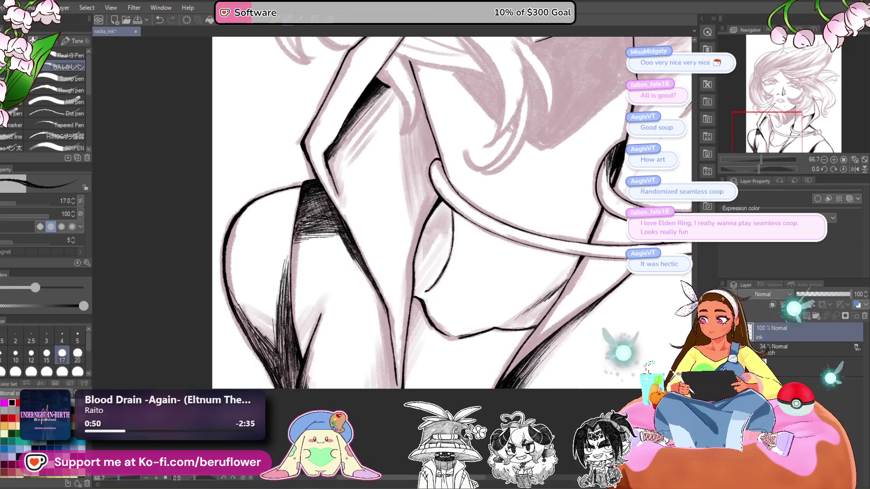
drag(290, 273, 291, 248)
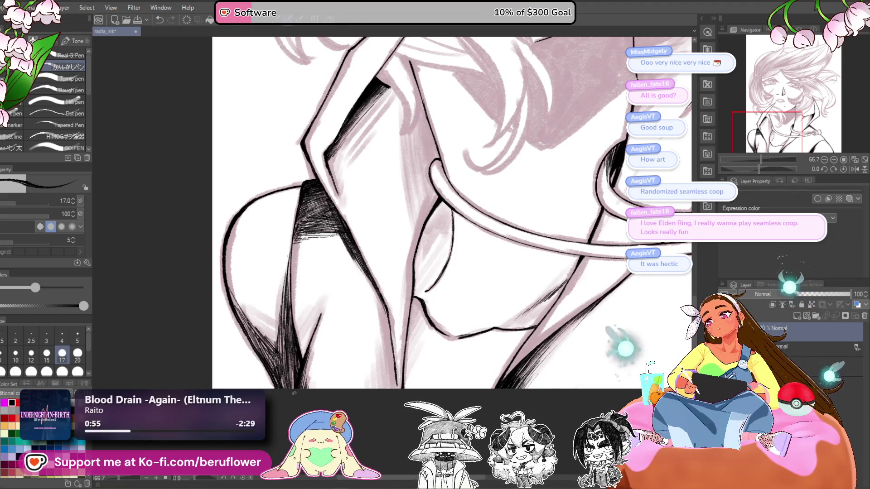
drag(279, 377, 270, 357)
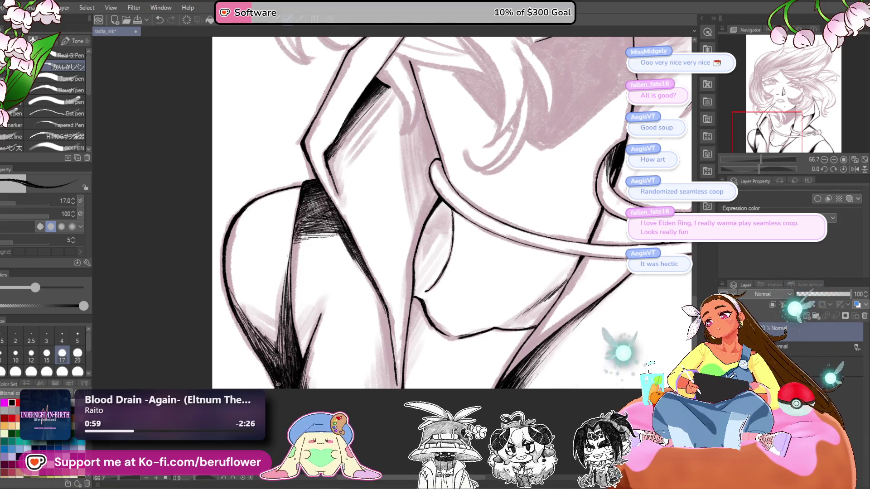
mouse_move(292, 322)
mouse_down()
mouse_move(286, 268)
mouse_move(288, 284)
mouse_up()
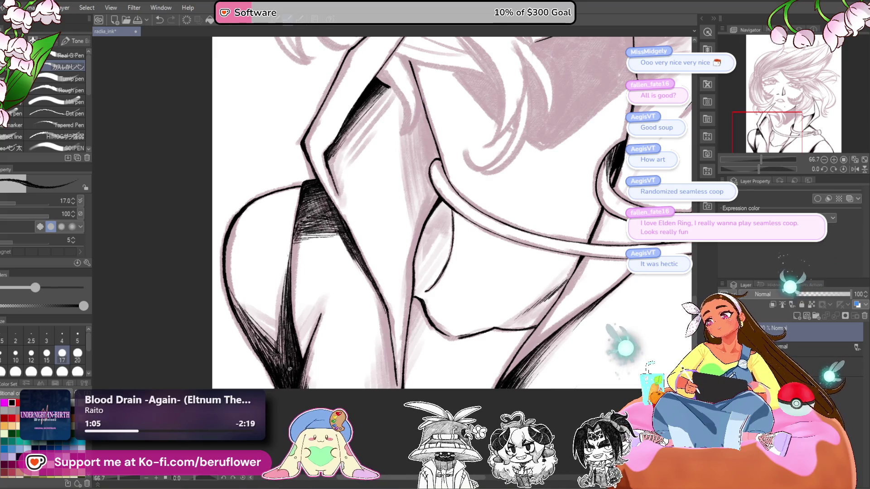
Raise the brush size to 25 and hatch the shadow beside the curved hair line
scroll(290, 369, down, 5)
mouse_move(437, 378)
mouse_down()
mouse_move(420, 395)
mouse_move(412, 386)
mouse_up()
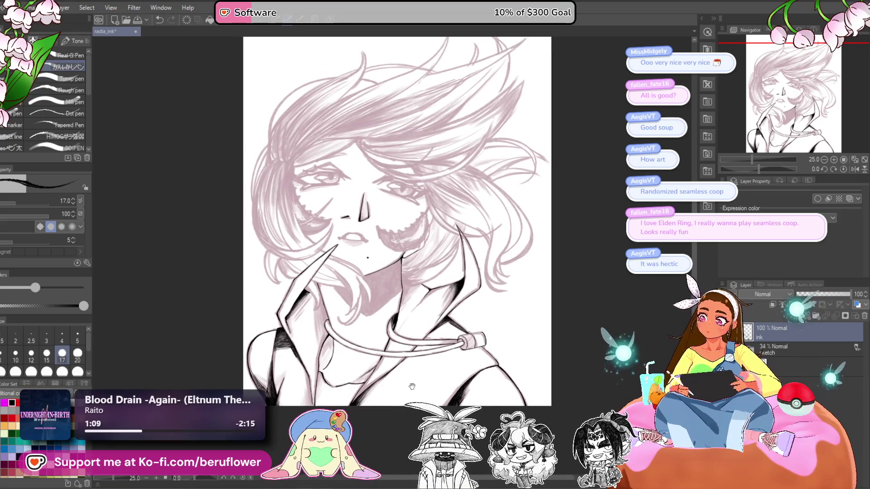
scroll(384, 341, up, 2)
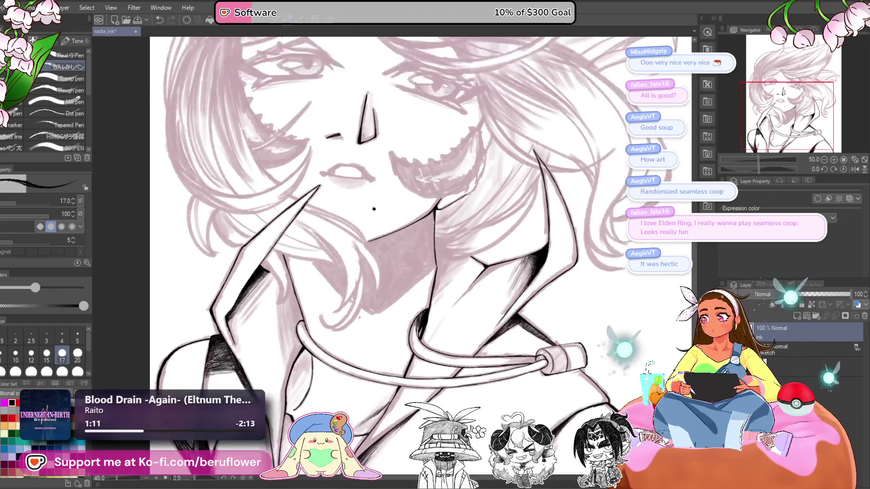
drag(334, 399, 386, 399)
scroll(363, 335, up, 3)
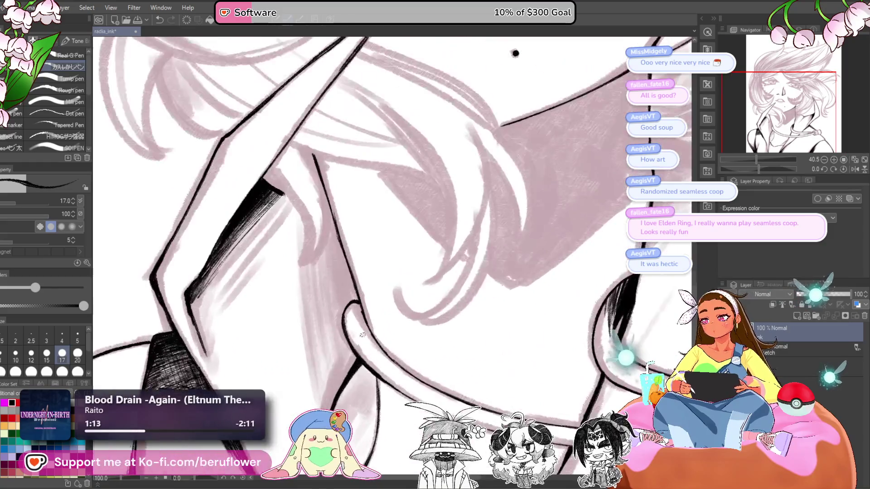
drag(356, 291, 361, 300)
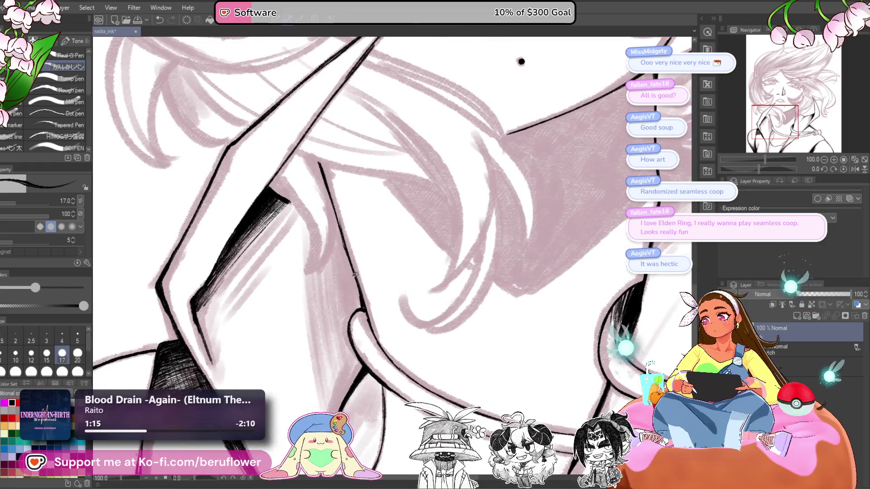
key(bracketright)
key(bracketright)
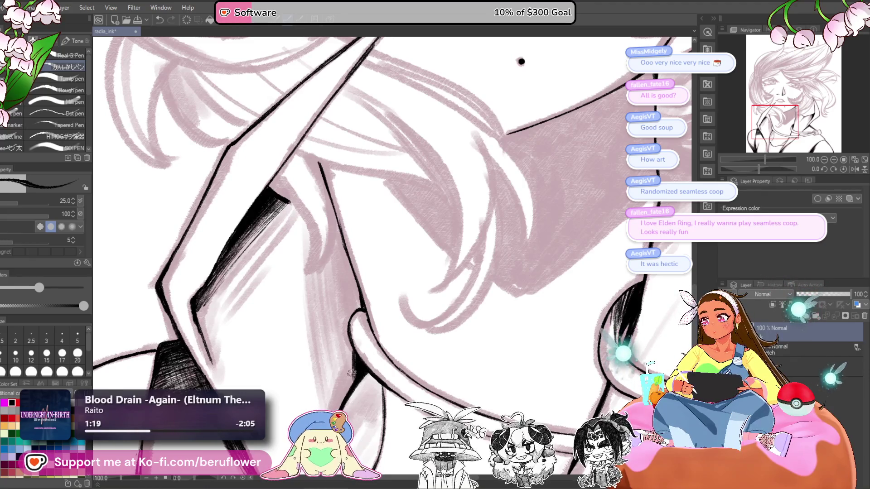
drag(350, 386, 344, 362)
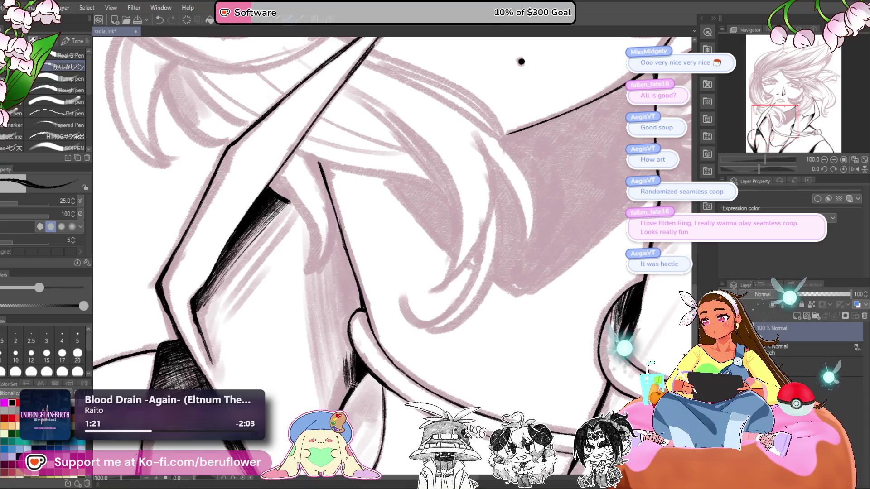
scroll(457, 267, down, 5)
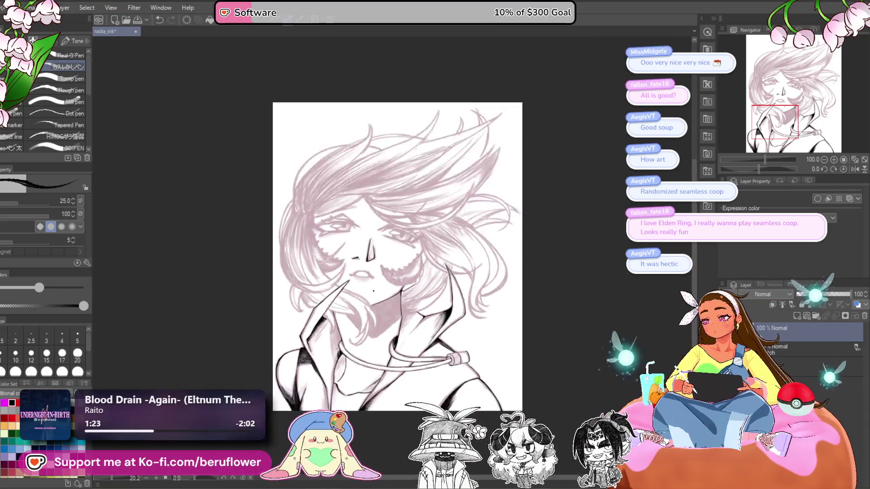
scroll(457, 267, up, 3)
drag(456, 267, 470, 237)
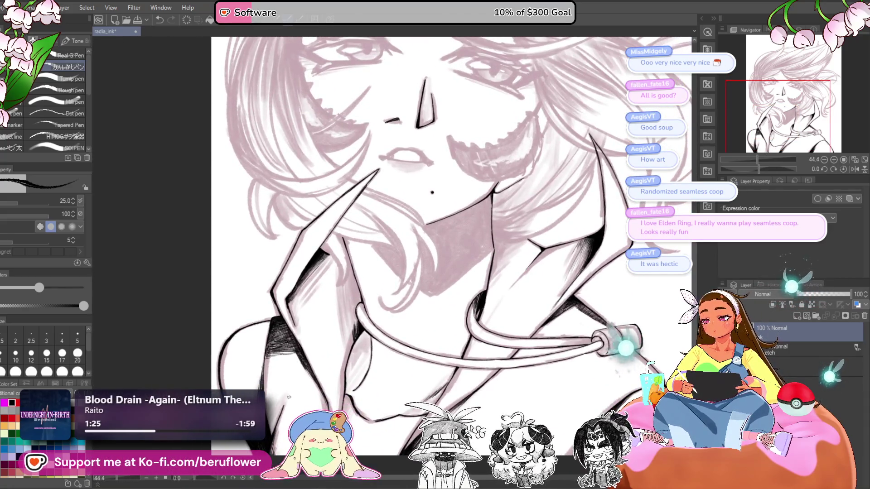
drag(409, 302, 402, 289)
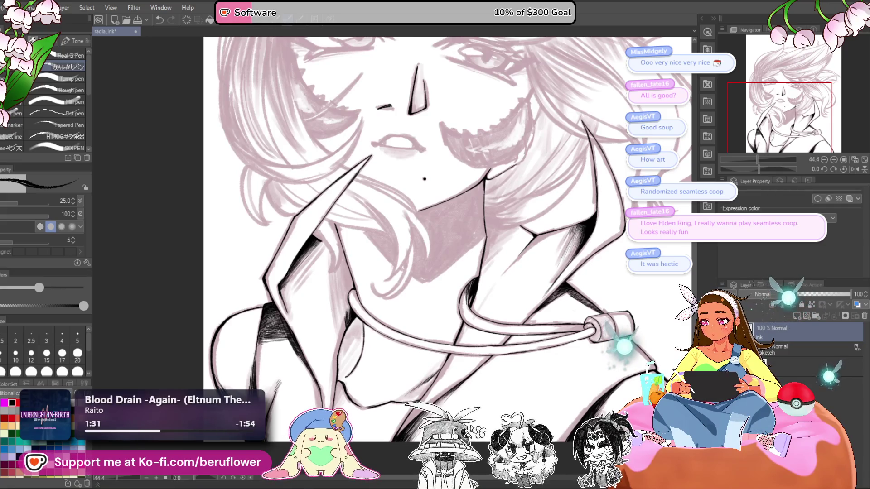
drag(602, 357, 546, 415)
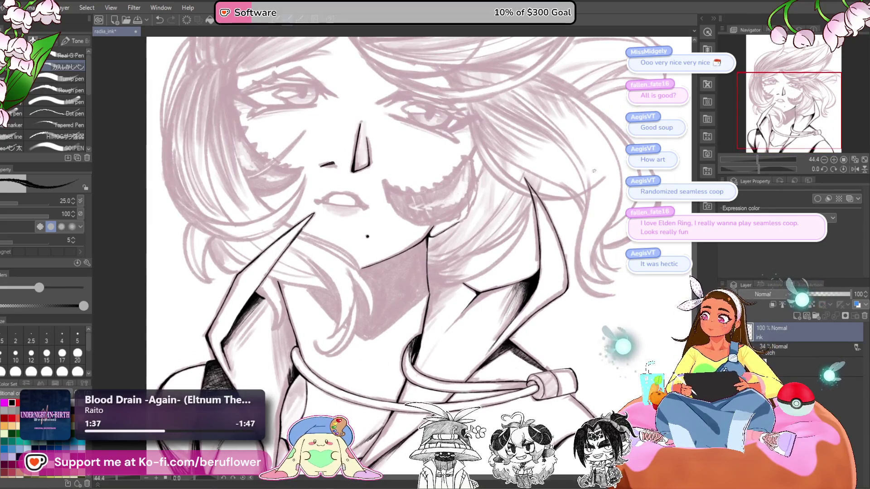
scroll(369, 262, down, 5)
scroll(369, 262, up, 4)
mouse_move(409, 257)
mouse_down()
mouse_move(443, 291)
mouse_move(489, 296)
mouse_up()
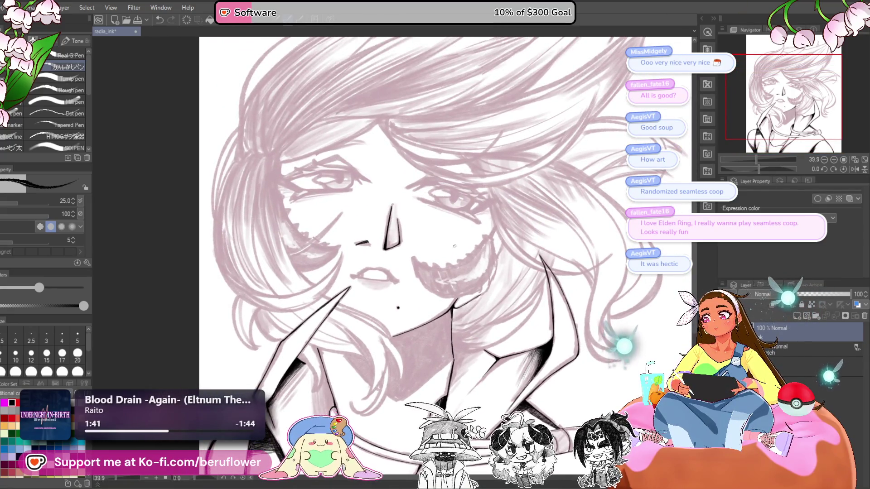
scroll(454, 246, down, 3)
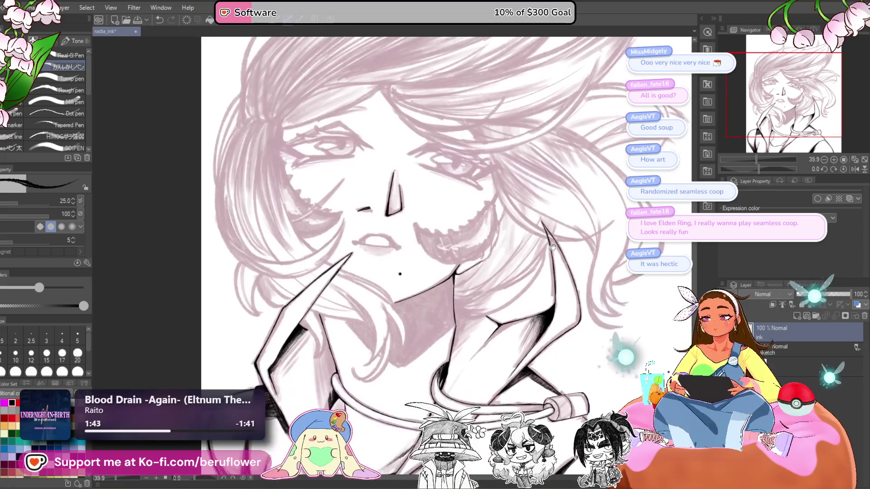
scroll(490, 231, up, 3)
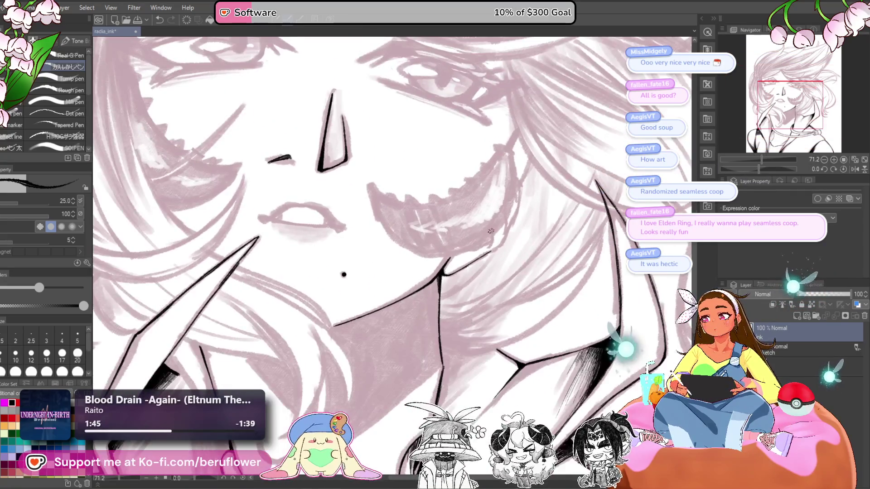
scroll(491, 231, up, 3)
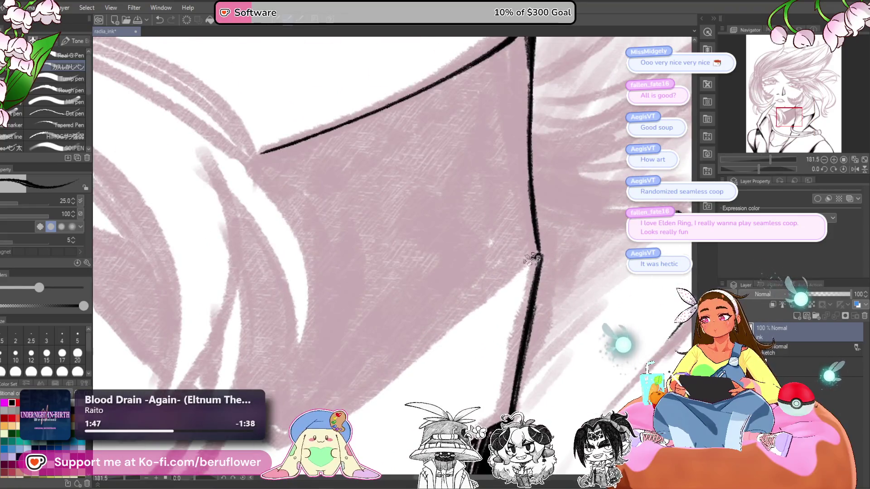
Ink the jaw contour, redoing an overlong first stroke and extending it down-left
drag(532, 257, 431, 334)
key(ctrl+z)
mouse_move(542, 254)
mouse_down()
mouse_move(392, 368)
mouse_move(471, 283)
mouse_move(404, 349)
mouse_up()
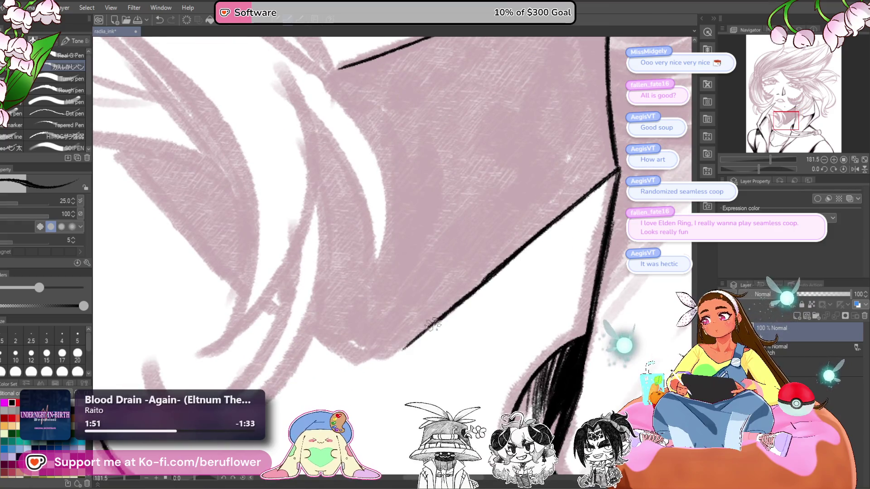
drag(433, 323, 371, 369)
drag(183, 192, 236, 251)
mouse_move(162, 203)
mouse_down()
mouse_move(272, 330)
mouse_move(330, 369)
mouse_up()
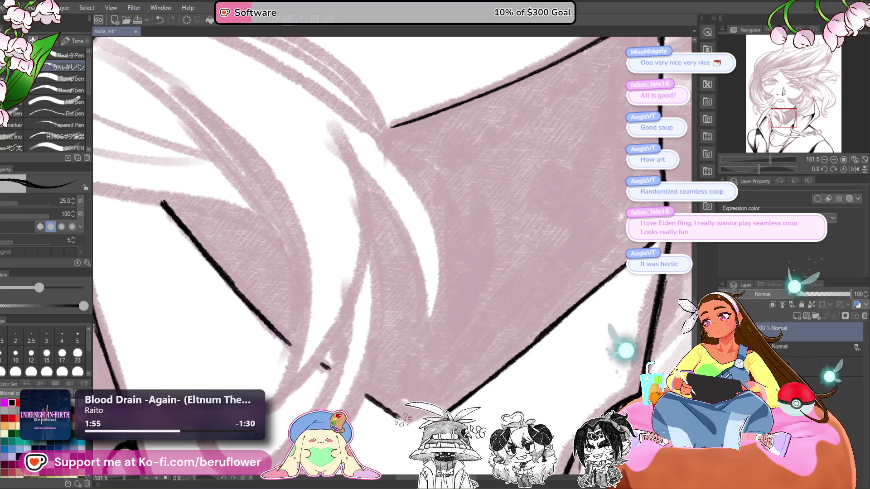
scroll(516, 363, down, 5)
Ink the eye's upper contour and a thin line down from the lid corner
mouse_move(522, 362)
mouse_down()
mouse_move(516, 256)
mouse_move(515, 363)
mouse_move(443, 313)
mouse_move(424, 284)
mouse_move(400, 358)
mouse_move(407, 374)
mouse_up()
scroll(435, 283, up, 5)
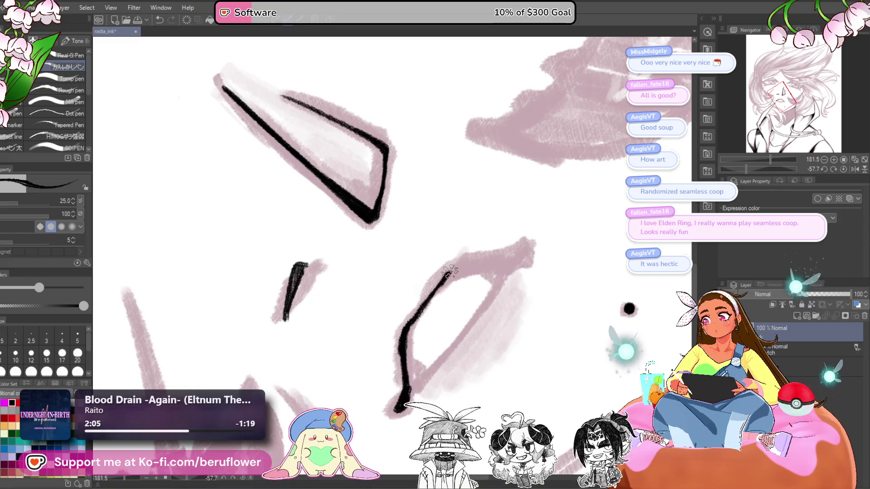
mouse_move(449, 272)
mouse_down()
mouse_move(517, 256)
mouse_move(458, 269)
mouse_move(402, 330)
mouse_move(421, 344)
mouse_move(476, 303)
mouse_up()
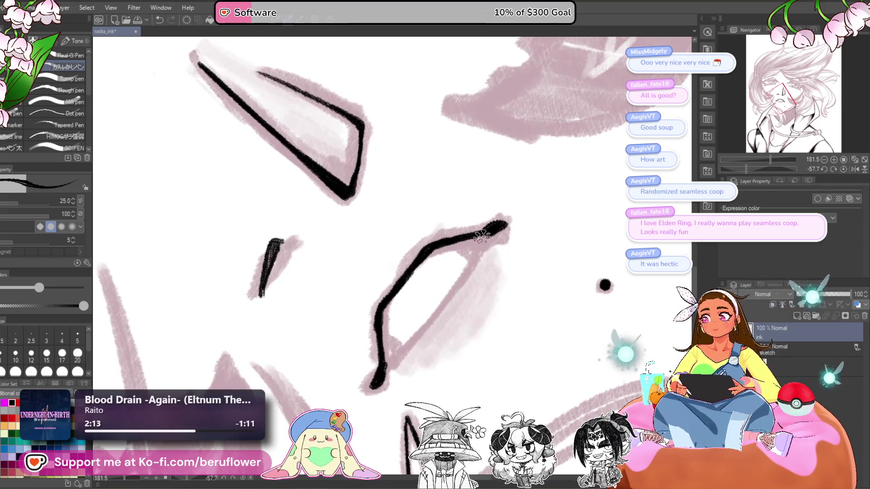
mouse_move(484, 232)
mouse_down()
mouse_move(467, 274)
mouse_move(397, 359)
mouse_move(382, 361)
mouse_up()
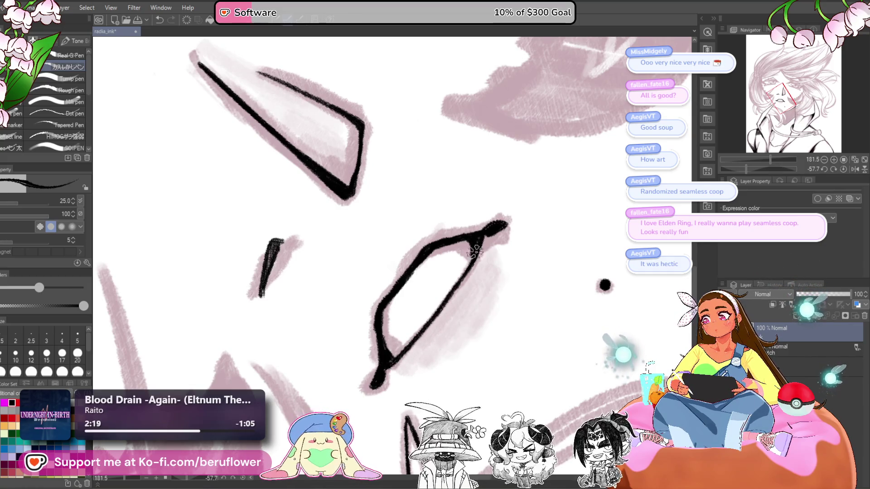
scroll(474, 261, down, 4)
scroll(475, 262, down, 1)
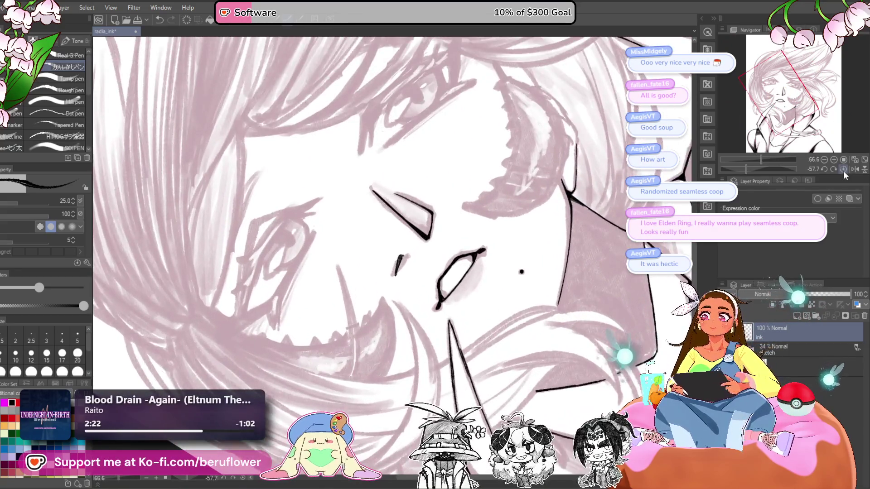
click(843, 169)
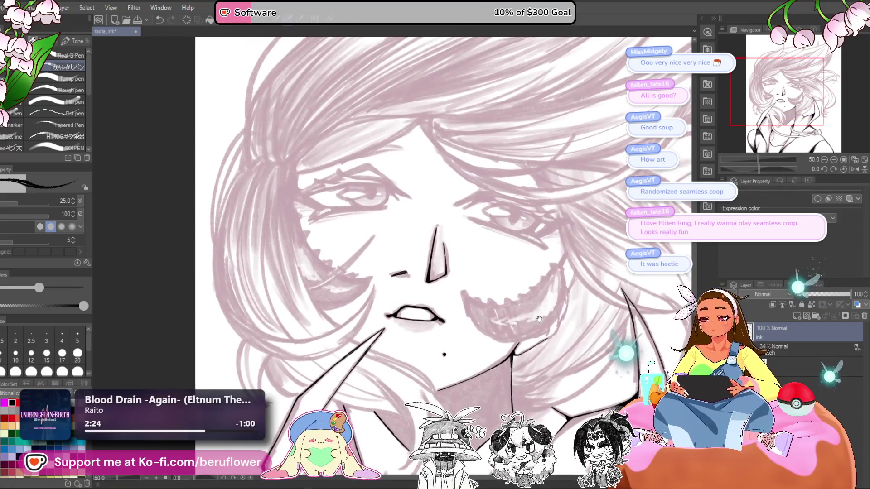
scroll(476, 295, down, 3)
scroll(537, 291, down, 4)
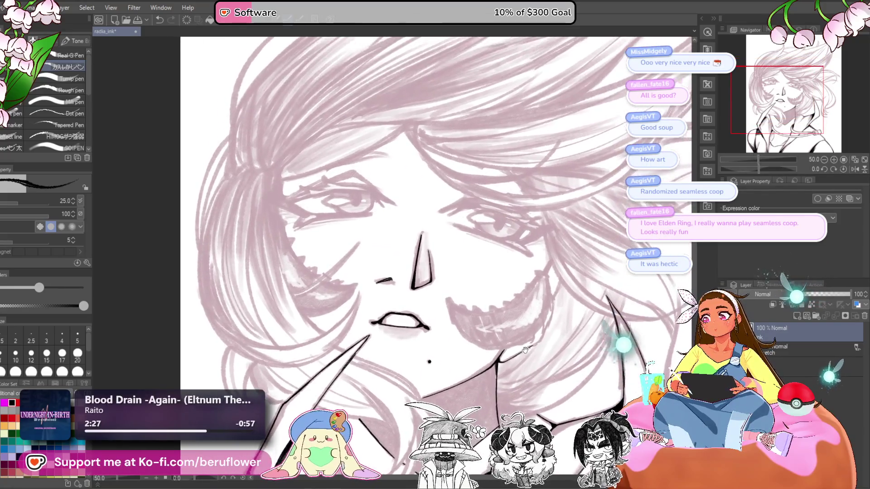
scroll(453, 247, up, 5)
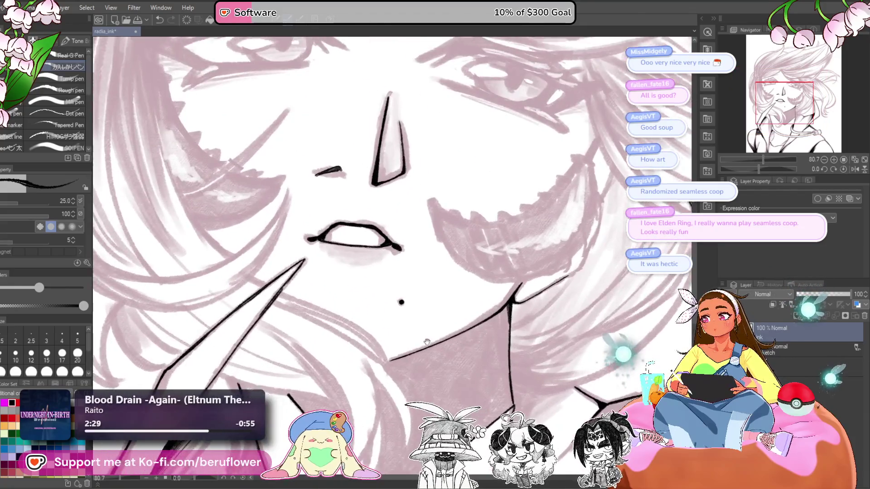
scroll(426, 303, up, 1)
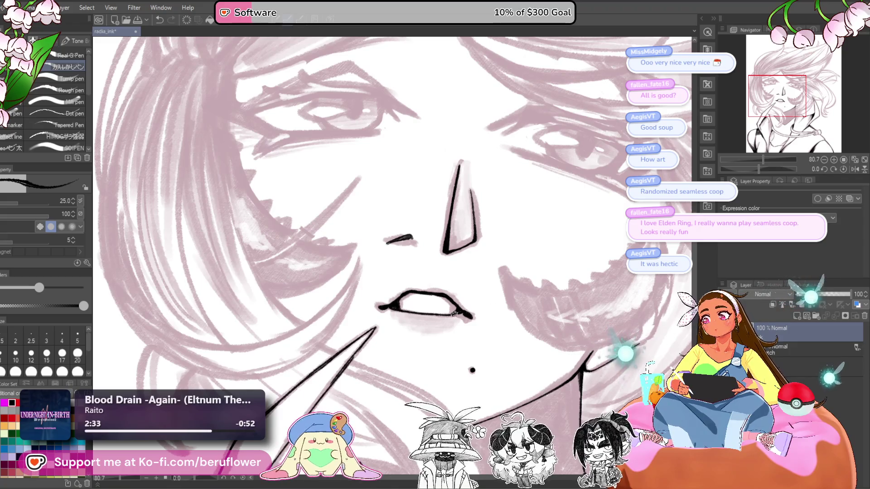
scroll(453, 313, down, 4)
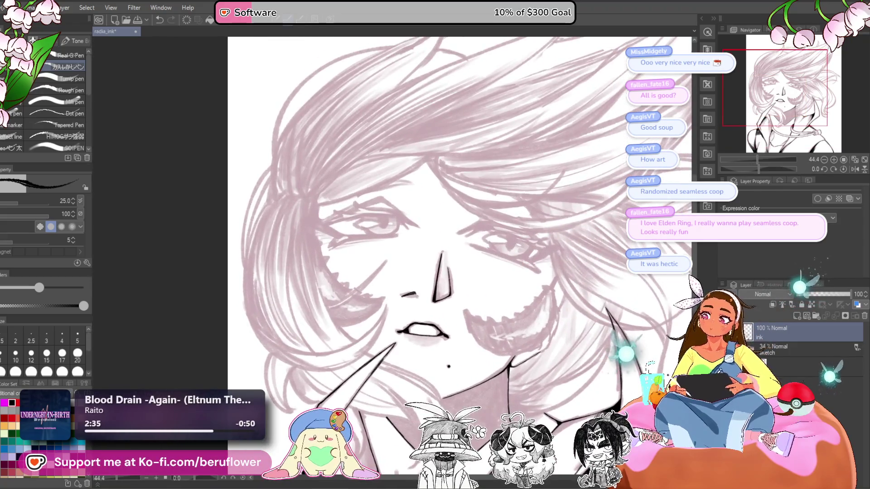
drag(765, 171, 746, 169)
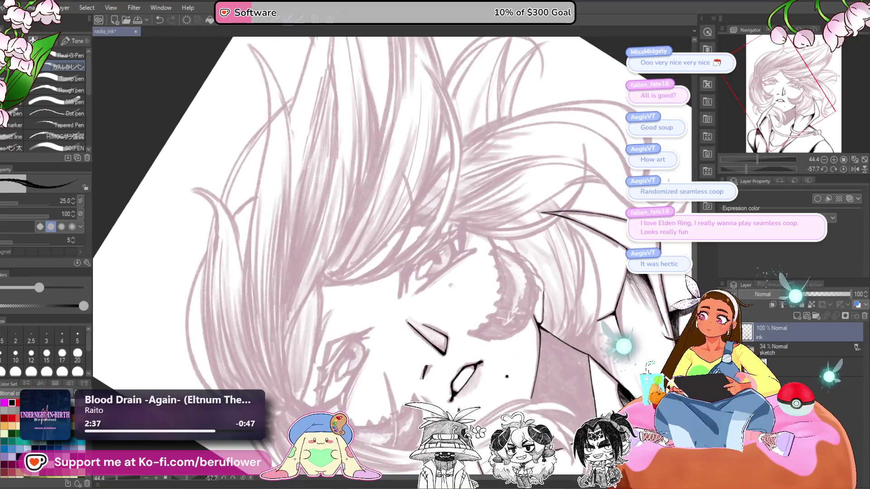
scroll(410, 277, up, 4)
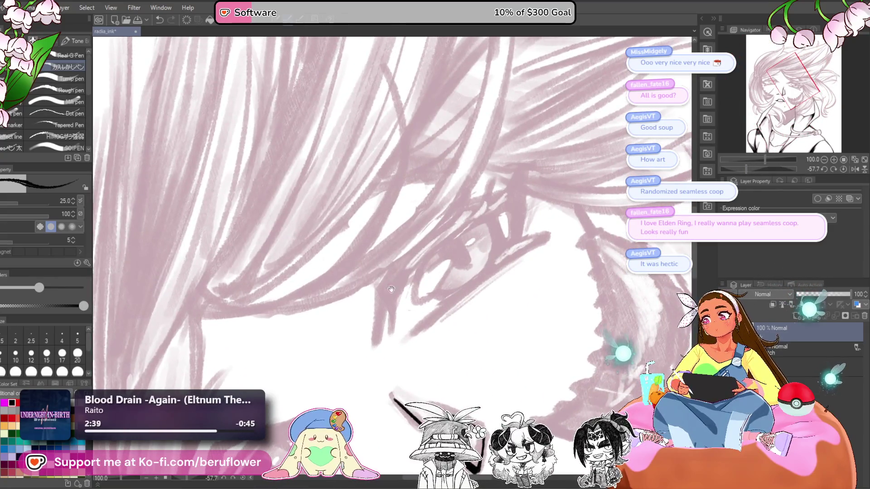
At brush size 17, ink the eye line boldly and thicken its inner corner
key(bracketleft)
key(bracketleft)
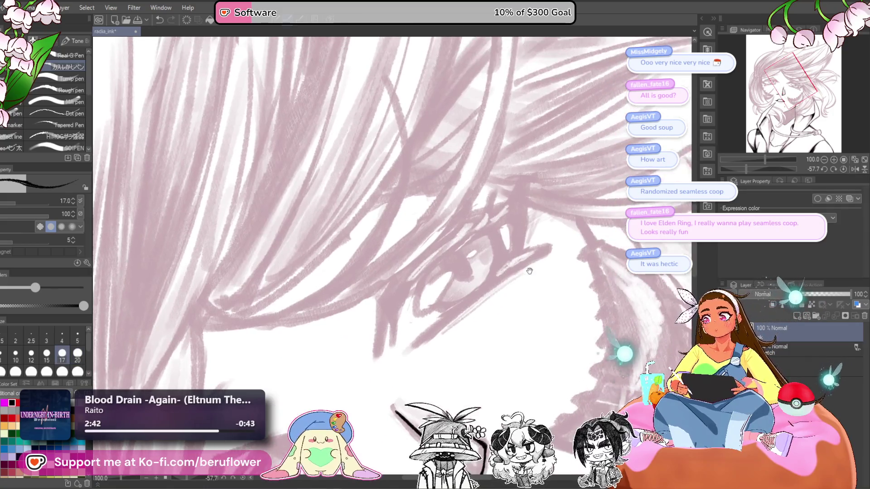
mouse_move(397, 304)
mouse_down()
mouse_move(453, 248)
mouse_move(400, 302)
mouse_up()
mouse_move(466, 236)
mouse_down()
mouse_move(399, 303)
mouse_move(375, 359)
mouse_up()
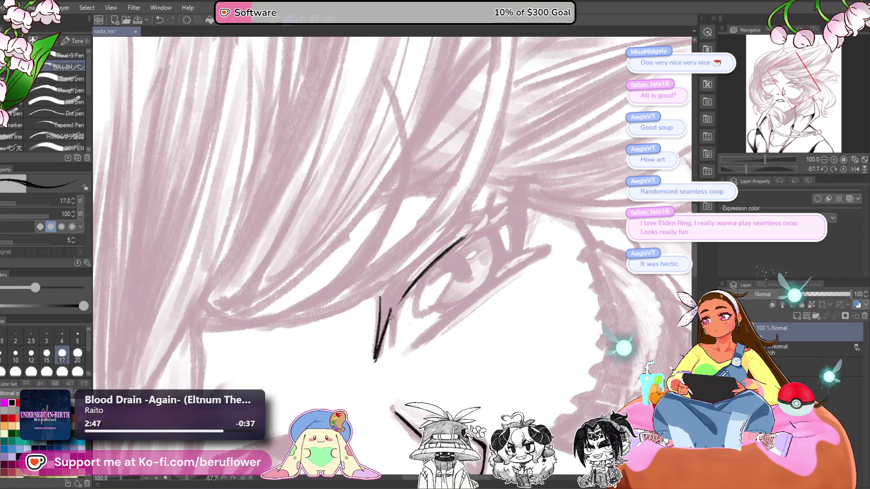
scroll(390, 317, up, 1)
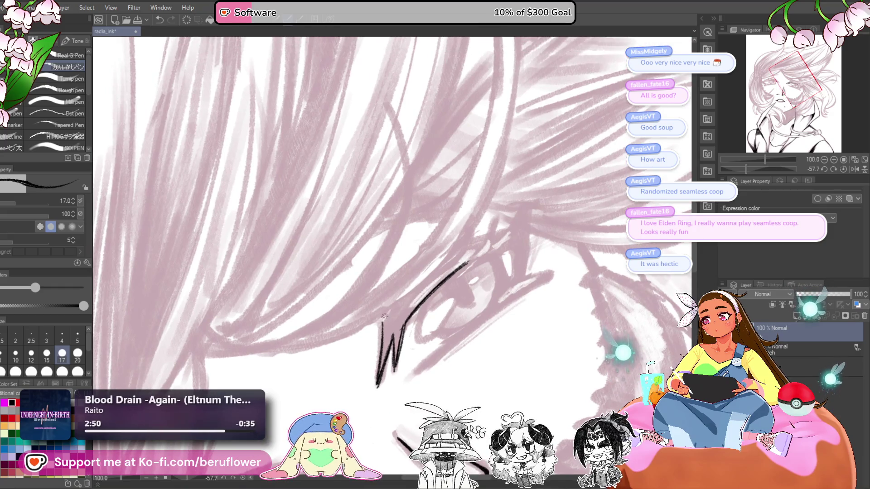
drag(388, 312, 384, 357)
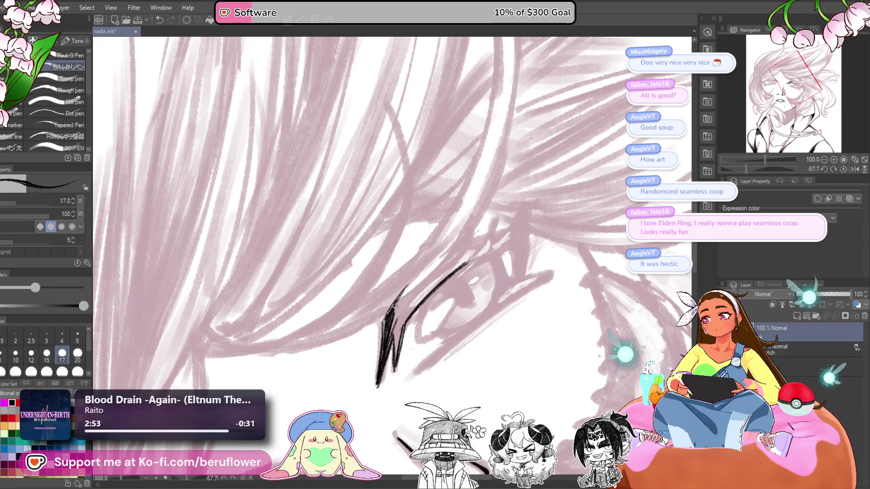
mouse_move(462, 263)
mouse_down()
mouse_move(399, 313)
mouse_move(393, 337)
mouse_up()
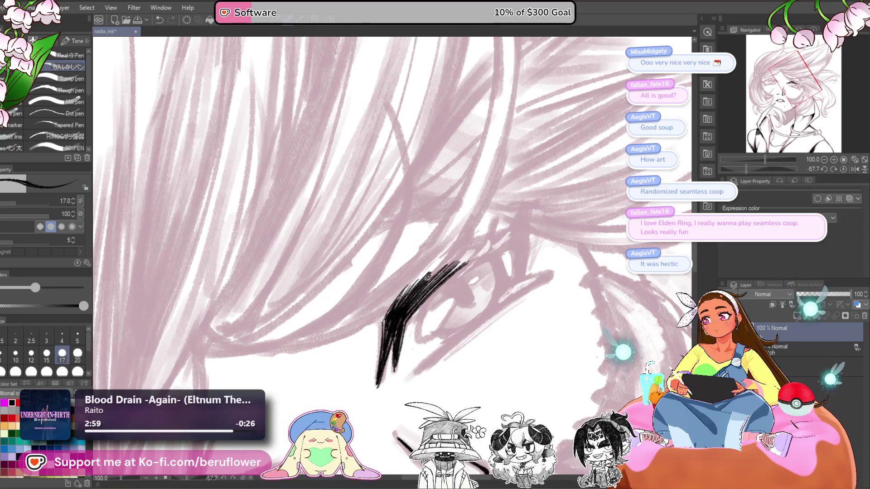
Build up a heavy upper lash line extending outward, with a stroke at its tip
mouse_move(471, 256)
mouse_down()
mouse_move(417, 294)
mouse_move(510, 247)
mouse_up()
drag(455, 268, 511, 233)
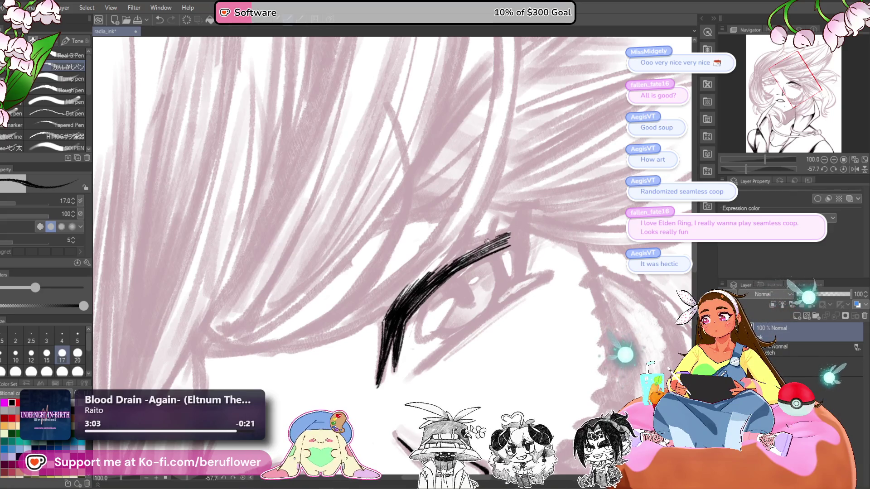
drag(450, 262, 504, 237)
mouse_move(505, 238)
mouse_down()
mouse_move(428, 282)
mouse_move(502, 234)
mouse_up()
mouse_move(442, 262)
mouse_down()
mouse_move(504, 232)
mouse_move(412, 286)
mouse_up()
drag(466, 249, 393, 299)
drag(552, 219, 481, 299)
drag(484, 252, 480, 320)
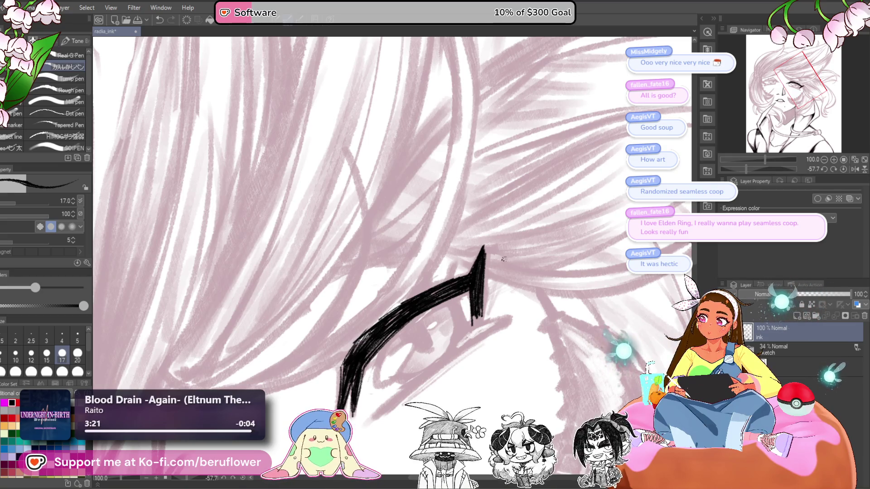
Darken the thin lower eyelid and join it to the lash at the outer corner
drag(503, 259, 520, 258)
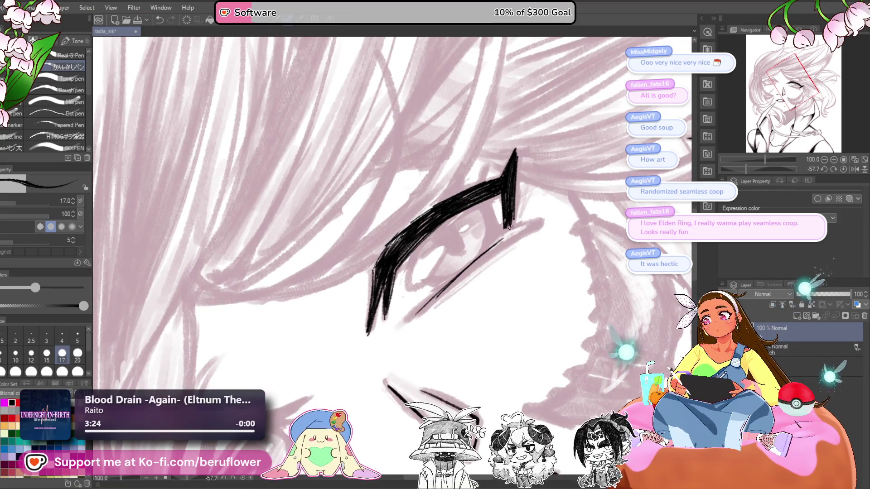
drag(501, 240, 471, 268)
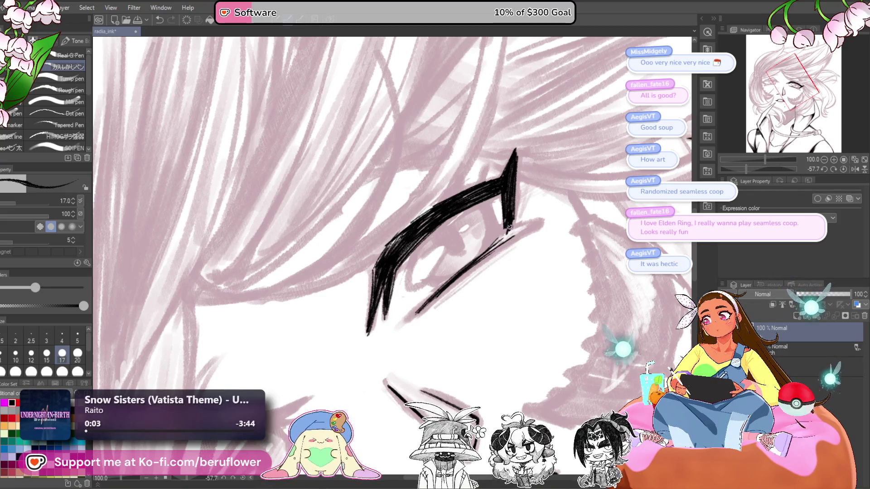
drag(490, 250, 508, 235)
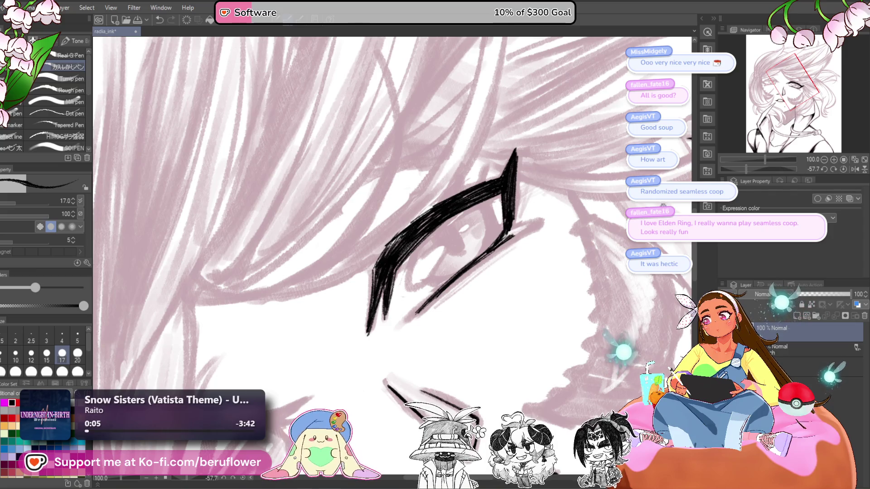
drag(771, 167, 746, 170)
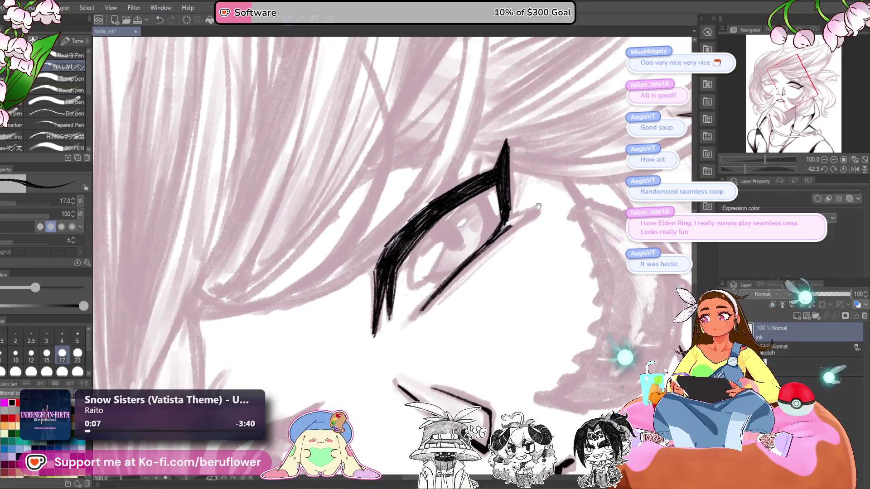
Ink a thin outer lash and thicken it into a solid black wedge at the eye's corner
scroll(459, 193, up, 5)
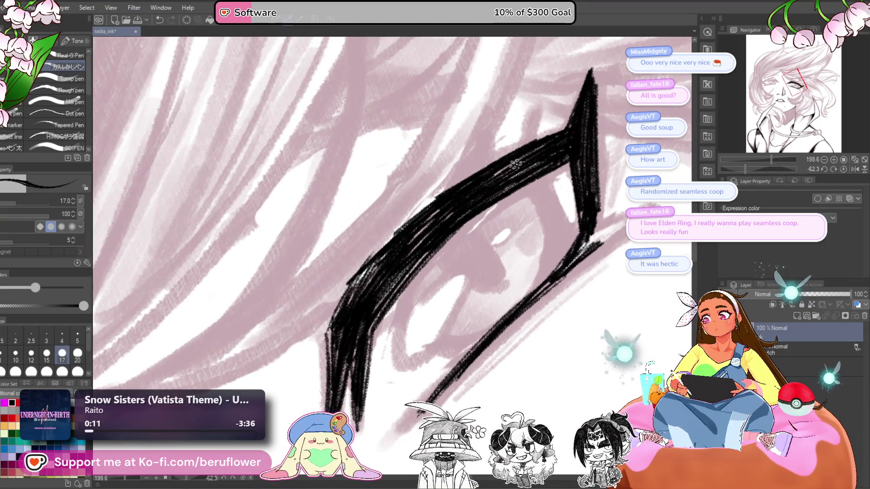
drag(629, 213, 498, 255)
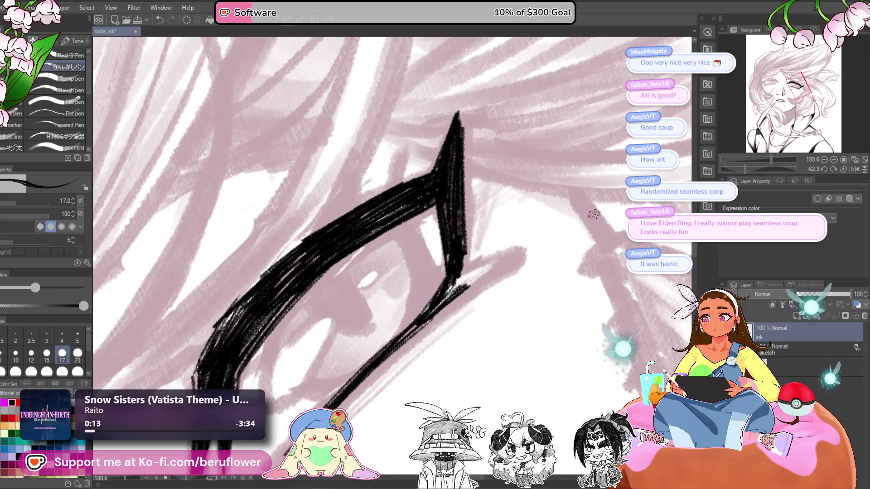
drag(742, 170, 738, 168)
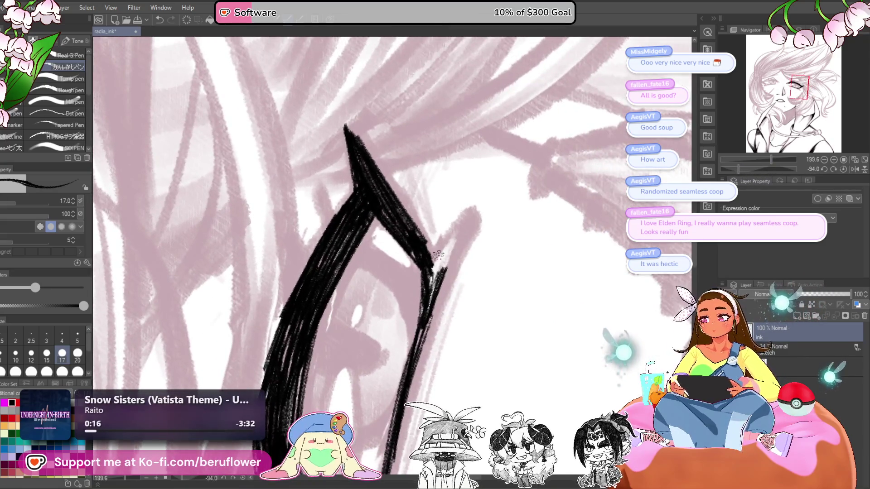
mouse_move(435, 258)
mouse_down()
mouse_move(479, 217)
mouse_move(430, 297)
mouse_up()
mouse_move(473, 222)
mouse_down()
mouse_move(433, 261)
mouse_move(424, 296)
mouse_up()
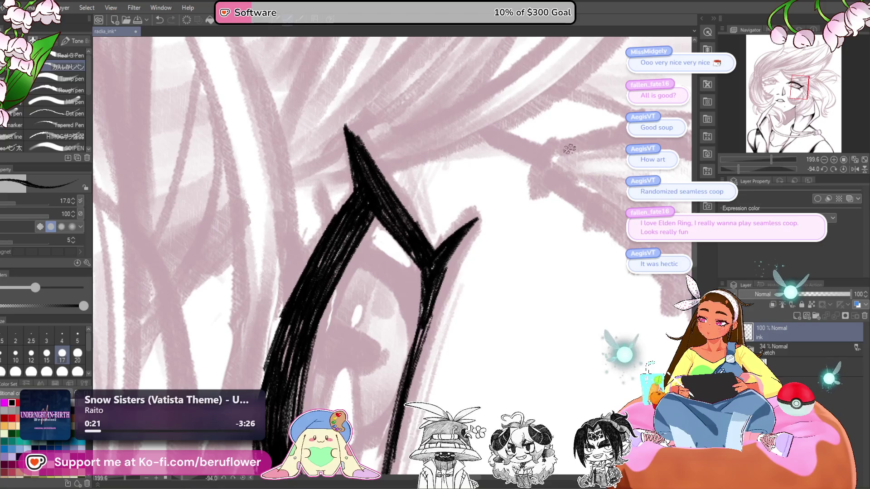
click(843, 169)
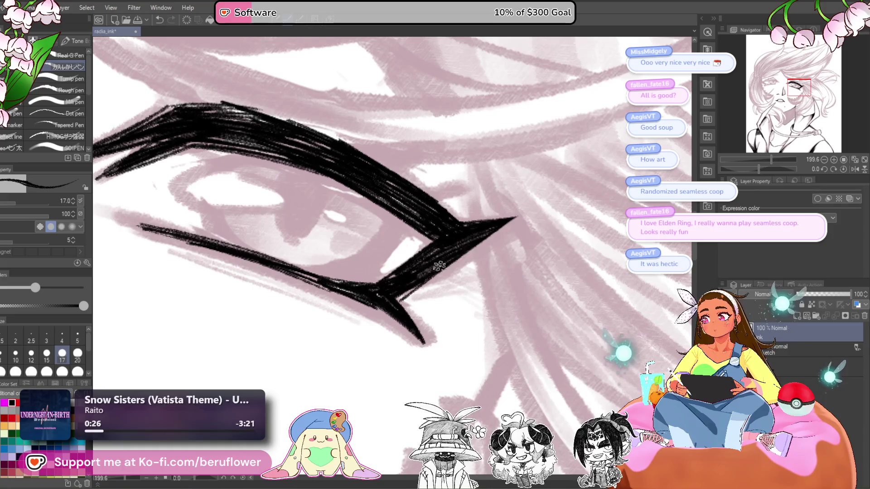
mouse_move(392, 303)
mouse_down()
mouse_move(511, 223)
mouse_move(457, 262)
mouse_up()
Review the inked eye, rotate the view counter-clockwise, and draw a thin upper eyelid line
mouse_move(771, 160)
mouse_down()
mouse_move(748, 159)
mouse_move(763, 159)
mouse_move(751, 169)
mouse_up()
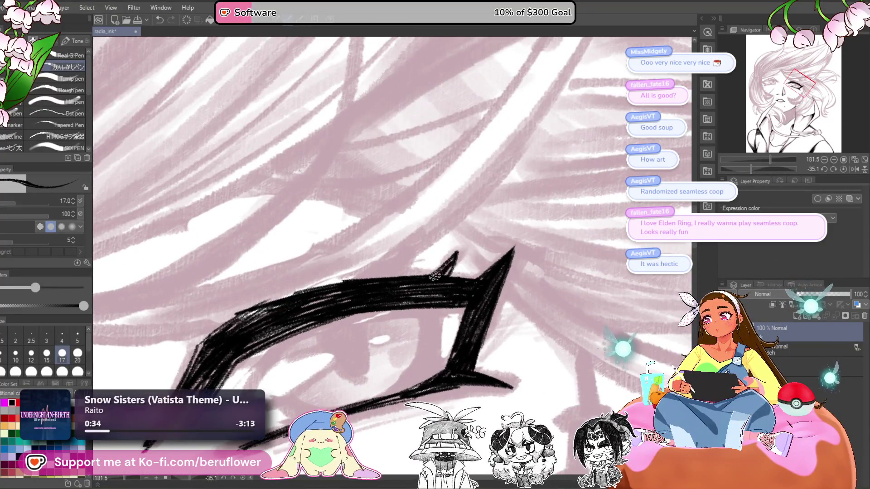
mouse_move(442, 278)
mouse_down()
mouse_move(499, 265)
mouse_move(503, 293)
mouse_move(488, 249)
mouse_move(563, 207)
mouse_up()
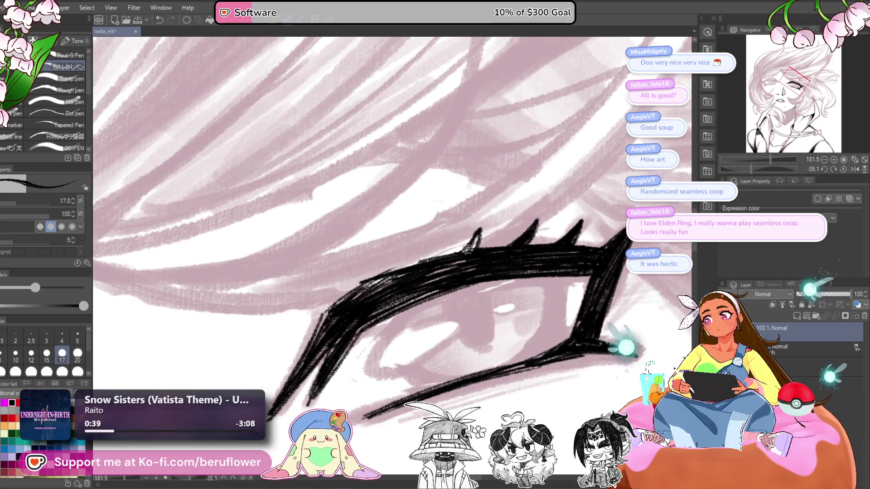
scroll(492, 215, down, 3)
scroll(491, 214, up, 3)
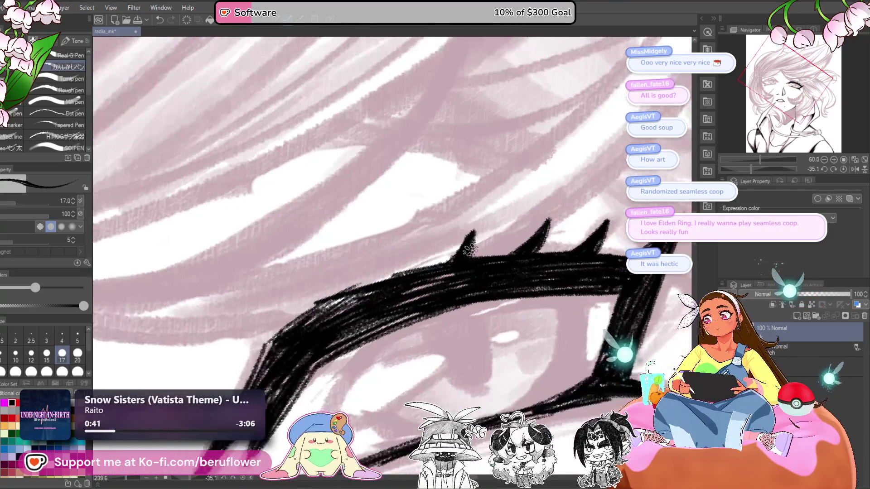
scroll(585, 302, up, 1)
mouse_move(585, 302)
mouse_down()
mouse_move(587, 221)
mouse_move(600, 180)
mouse_move(537, 179)
mouse_move(381, 249)
mouse_up()
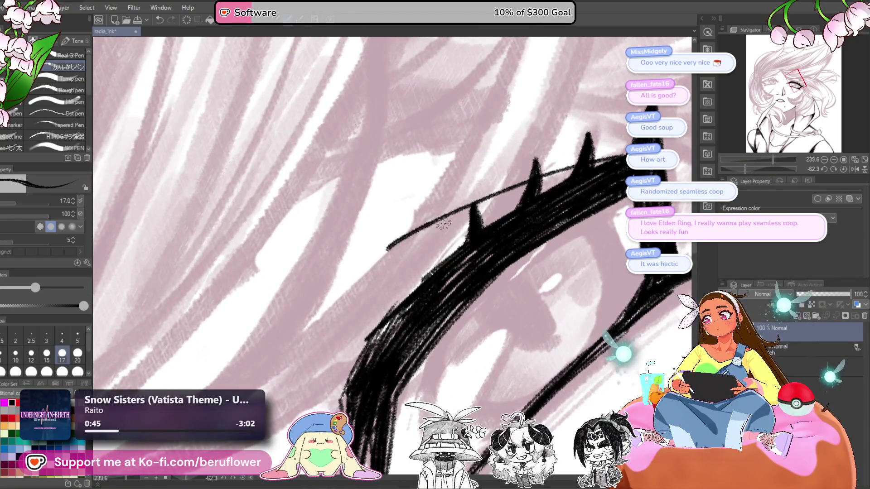
key(ctrl+z)
drag(625, 156, 380, 248)
Redraw the eyelid crease longer with a downward curve and trace it bolder
key(ctrl+z)
mouse_move(625, 156)
mouse_down()
mouse_move(396, 236)
mouse_move(349, 335)
mouse_up()
mouse_move(399, 233)
mouse_down()
mouse_move(347, 340)
mouse_move(381, 256)
mouse_move(442, 212)
mouse_move(622, 156)
mouse_up()
key(ctrl+z)
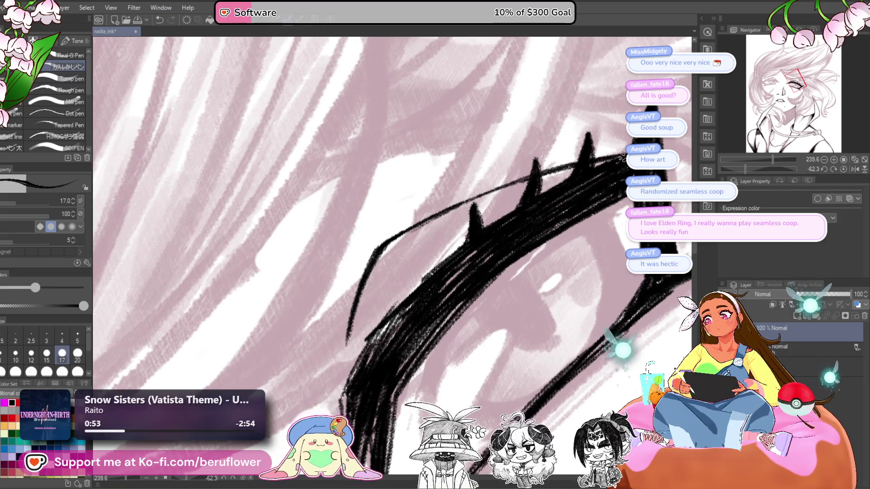
scroll(622, 157, down, 6)
scroll(622, 156, up, 4)
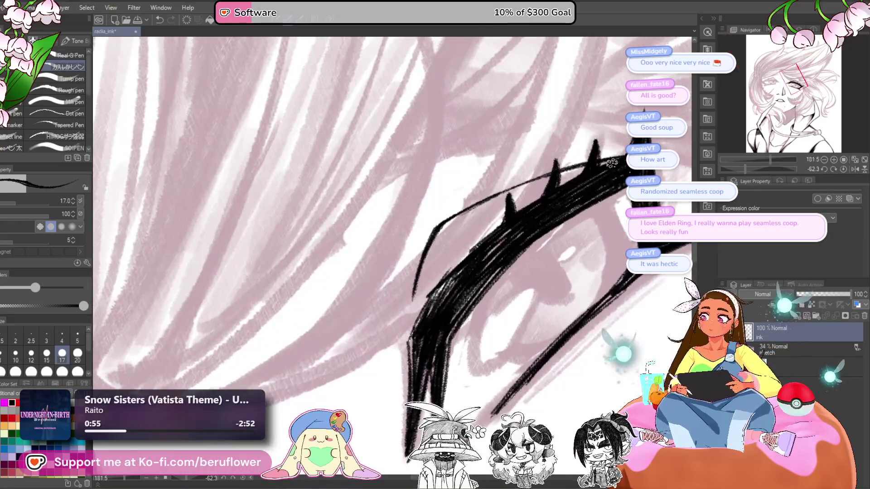
scroll(403, 304, down, 5)
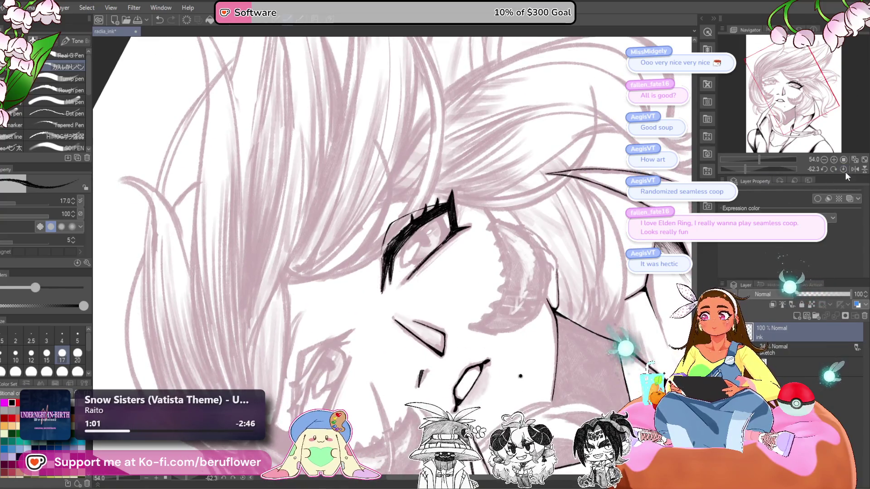
Reset the canvas rotation, zoom in, and hatch the lash line darker with a thin outer-edge stroke
click(844, 169)
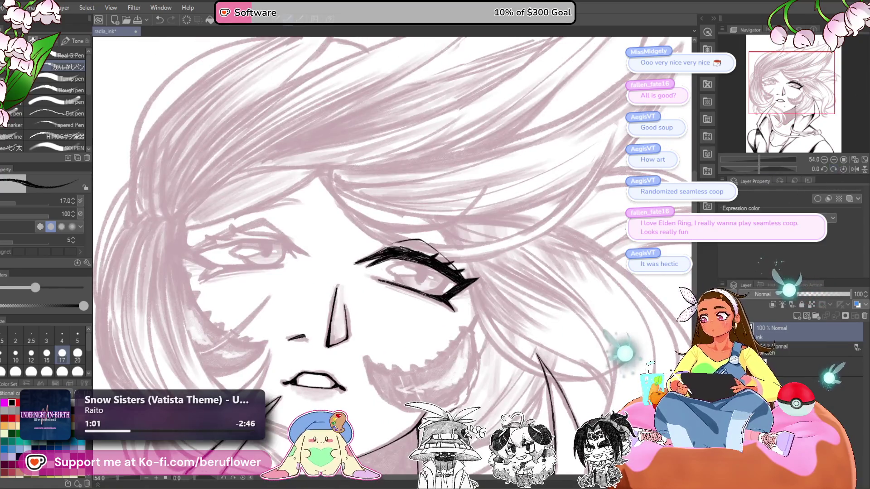
drag(759, 160, 748, 168)
click(757, 169)
scroll(394, 191, up, 5)
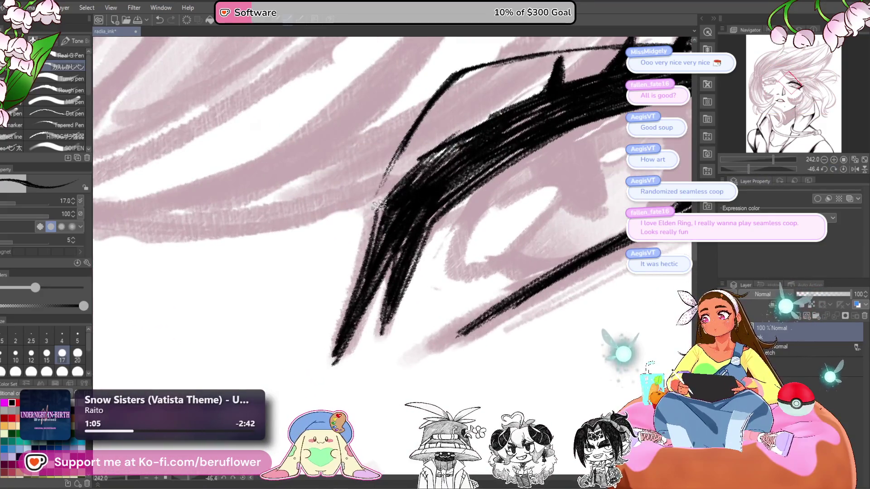
mouse_move(394, 193)
mouse_down()
mouse_move(373, 245)
mouse_move(409, 222)
mouse_up()
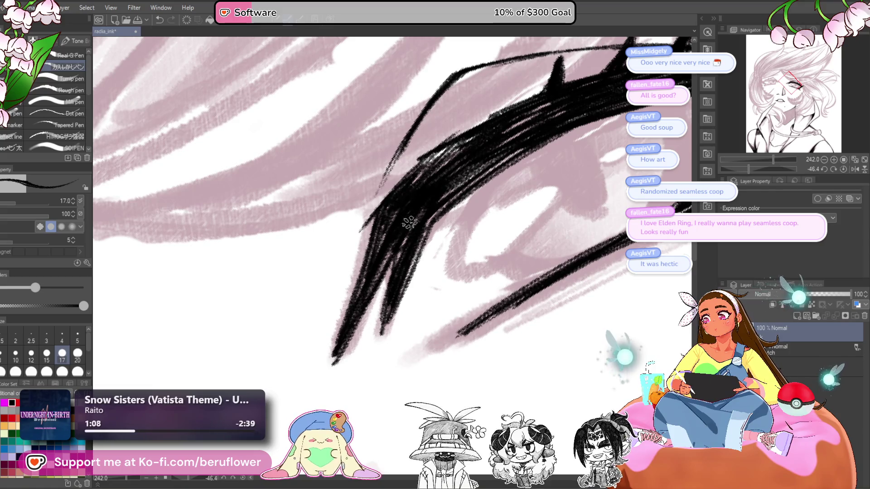
mouse_move(453, 190)
mouse_down()
mouse_move(508, 149)
mouse_move(489, 175)
mouse_move(453, 188)
mouse_move(408, 263)
mouse_move(453, 226)
mouse_move(525, 194)
mouse_move(378, 217)
mouse_up()
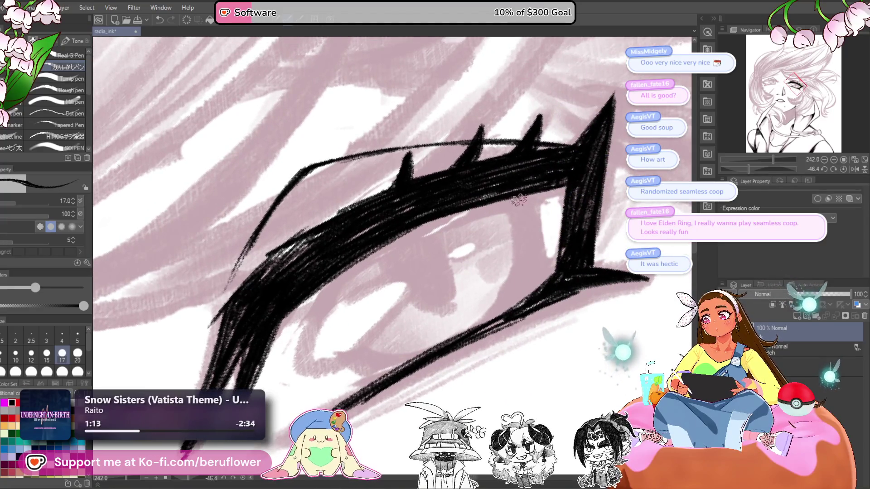
drag(519, 195, 537, 286)
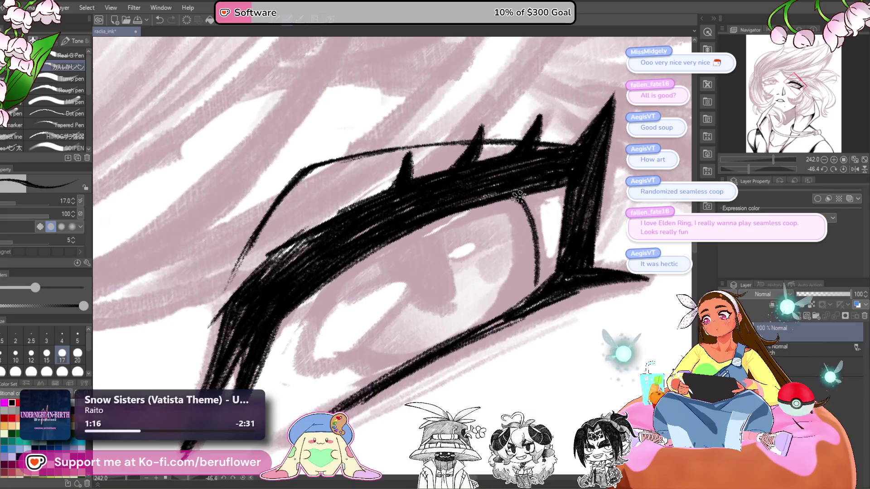
Draw the left curve of the iris and retrace it thicker
drag(531, 288, 547, 258)
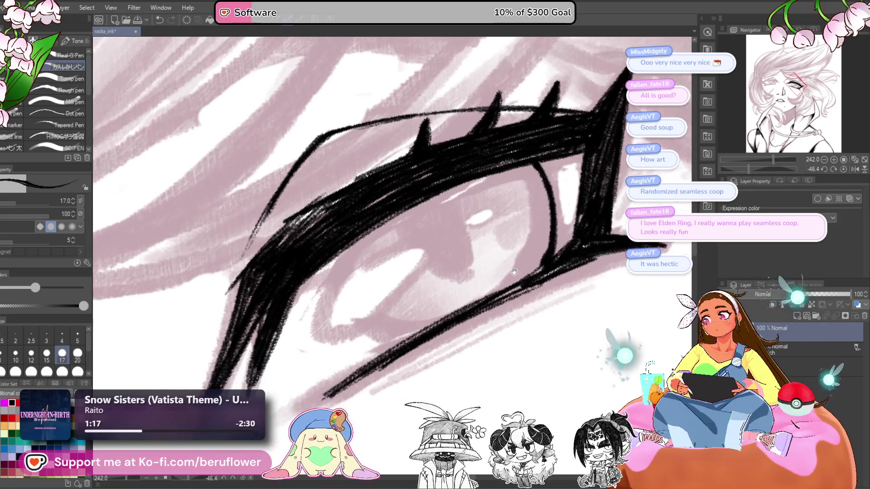
click(844, 169)
drag(395, 206, 394, 313)
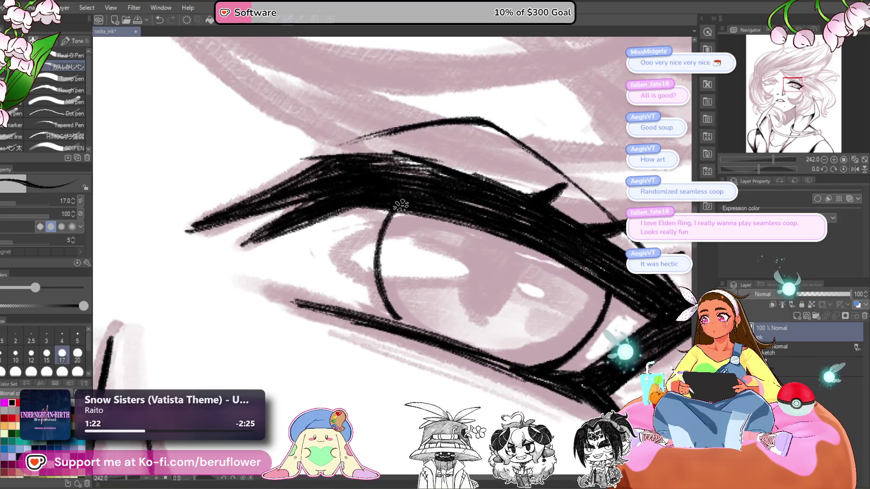
mouse_move(393, 212)
mouse_down()
mouse_move(396, 317)
mouse_move(386, 277)
mouse_move(404, 318)
mouse_up()
scroll(403, 318, down, 6)
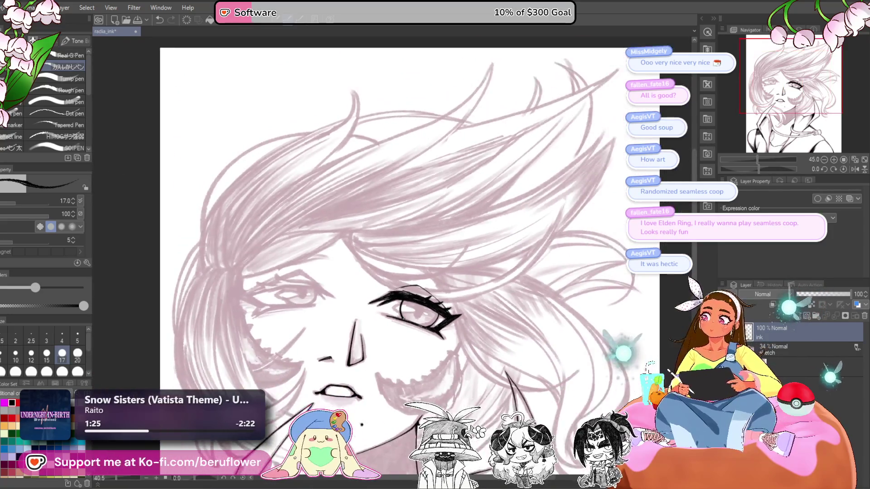
Replace the retraced iris strokes with a cleaner left iris curve, thickened at the lower left
scroll(403, 318, up, 3)
scroll(403, 318, up, 3)
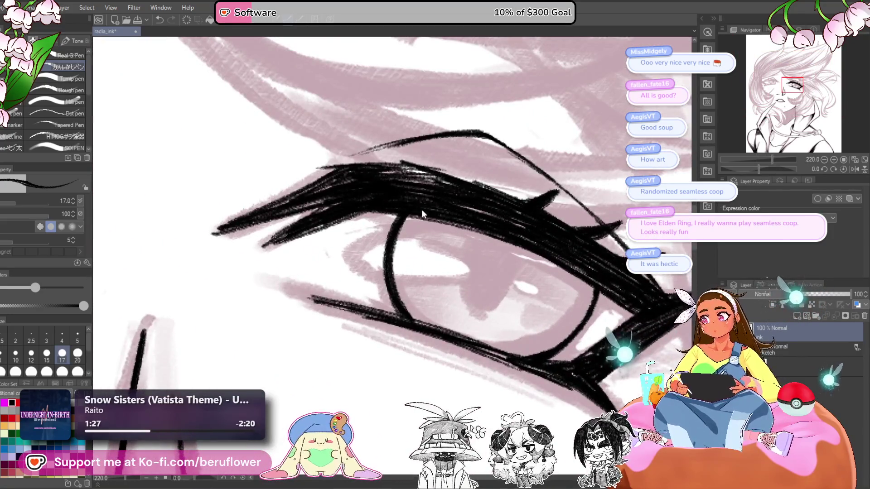
key(ctrl+z)
key(ctrl+z)
key(ctrl+z)
key(ctrl+z)
key(ctrl+z)
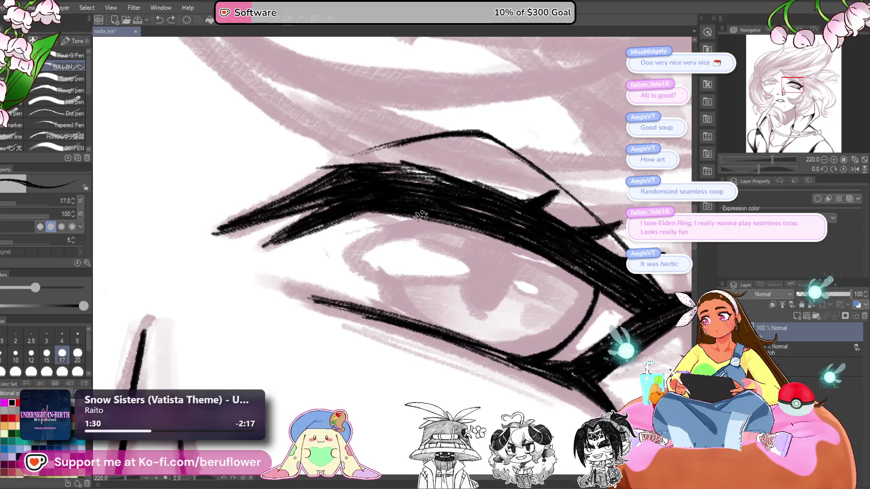
mouse_move(415, 214)
mouse_down()
mouse_move(406, 304)
mouse_move(435, 324)
mouse_up()
key(ctrl+z)
key(ctrl+z)
drag(415, 213, 431, 328)
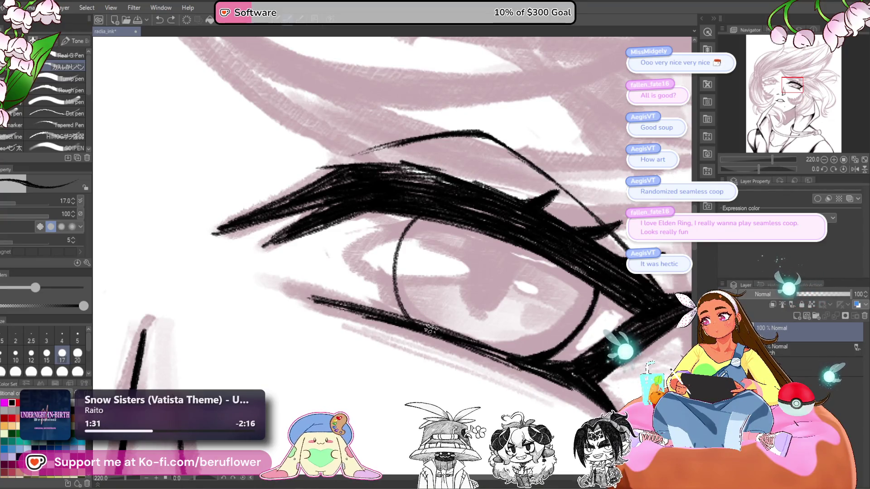
mouse_move(411, 265)
mouse_down()
mouse_move(404, 251)
mouse_move(426, 317)
mouse_move(398, 290)
mouse_move(394, 213)
mouse_move(424, 195)
mouse_move(394, 245)
mouse_move(402, 215)
mouse_up()
Rotate the view to about -30 degrees and ink denser lower-left and upper lashes
drag(772, 169, 757, 169)
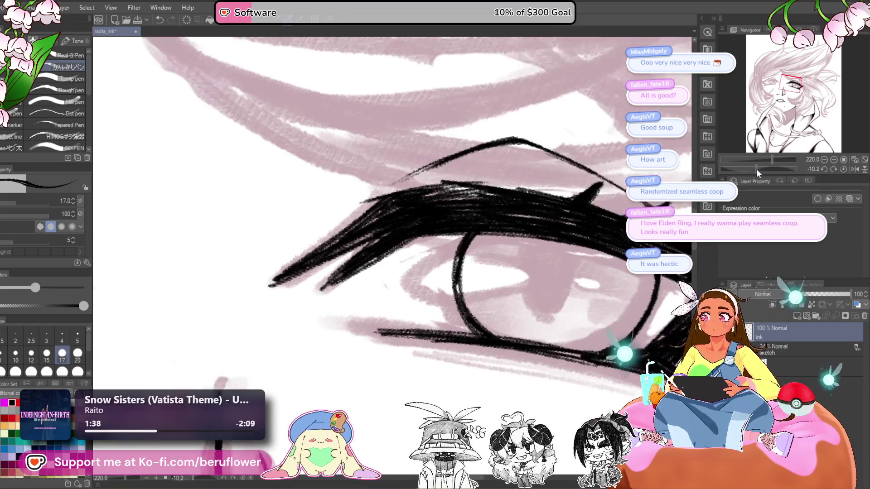
mouse_move(381, 249)
mouse_down()
mouse_move(370, 277)
mouse_move(392, 224)
mouse_move(337, 276)
mouse_up()
drag(373, 210, 345, 247)
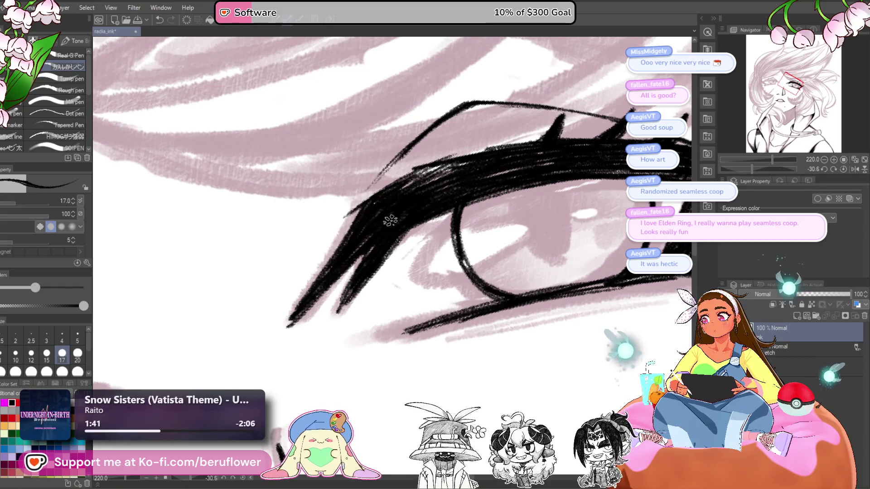
mouse_move(401, 186)
mouse_down()
mouse_move(448, 163)
mouse_move(410, 190)
mouse_move(435, 200)
mouse_move(422, 221)
mouse_move(480, 226)
mouse_move(479, 277)
mouse_move(482, 252)
mouse_move(488, 265)
mouse_move(480, 250)
mouse_move(449, 324)
mouse_move(428, 336)
mouse_up()
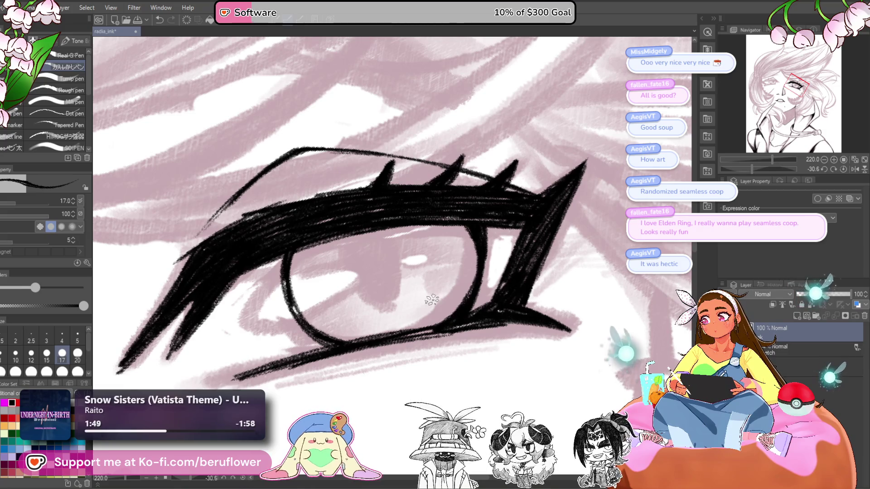
Draw a narrow pupil slit inside the iris and fill it solid black
scroll(432, 300, down, 2)
mouse_move(380, 260)
mouse_down()
mouse_move(397, 298)
mouse_move(384, 263)
mouse_up()
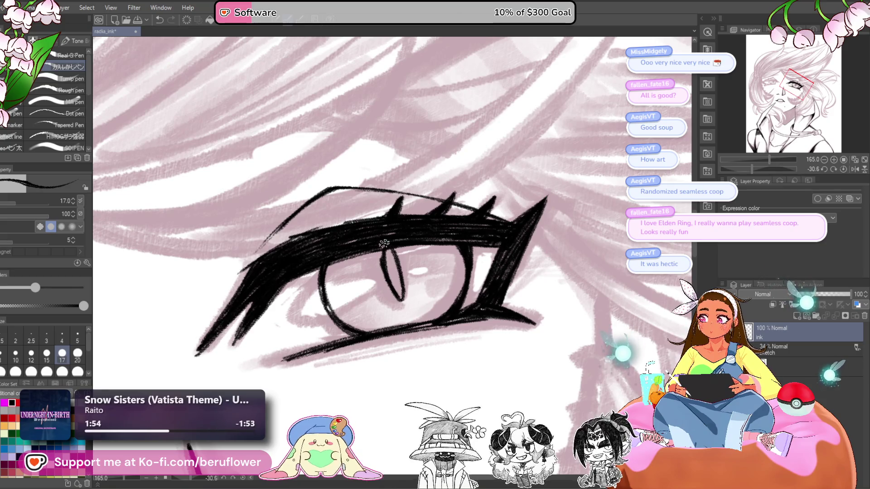
key(ctrl+z)
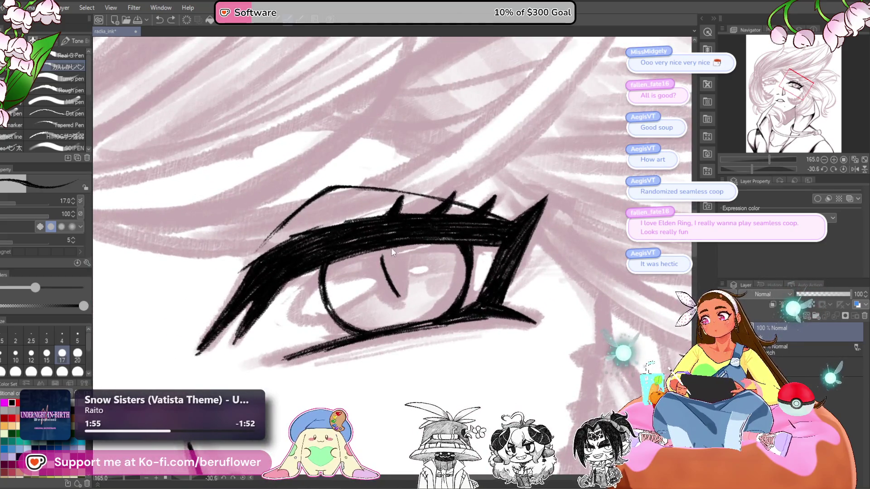
drag(399, 270, 395, 259)
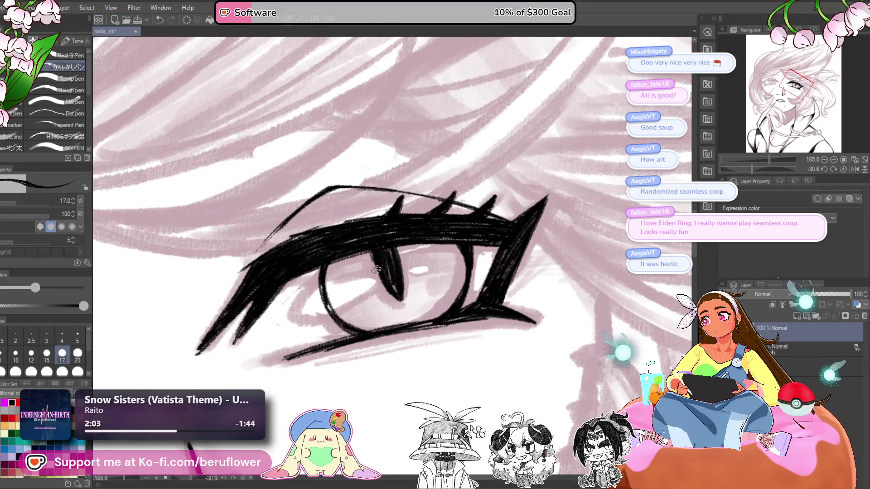
scroll(383, 230, down, 5)
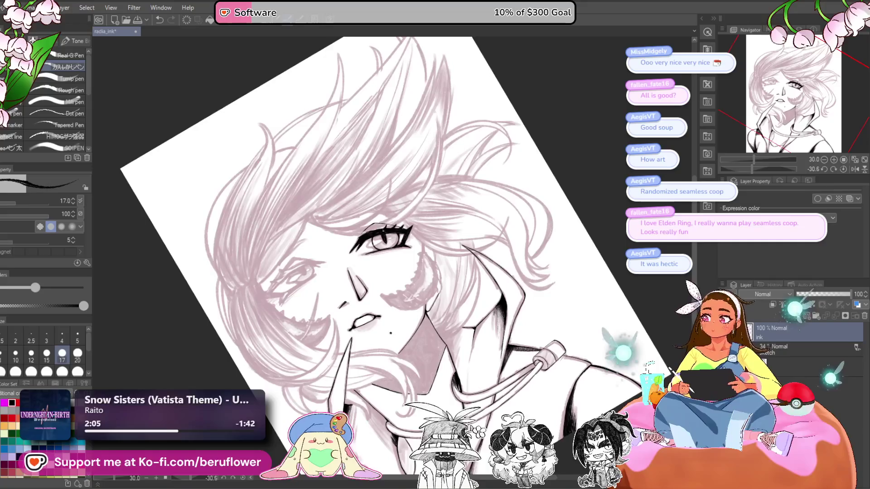
Hatch dark strokes at the inner eye corner and along the upper lid
scroll(389, 245, up, 4)
drag(485, 358, 543, 379)
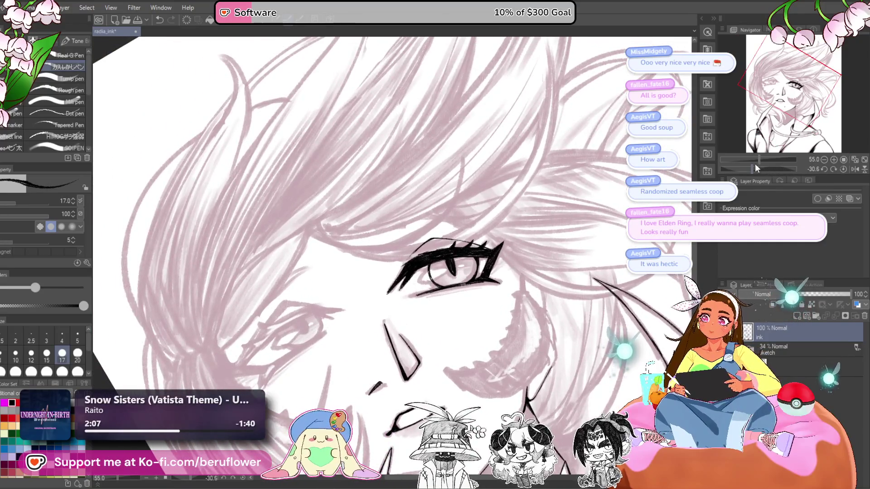
drag(755, 165, 744, 168)
scroll(457, 228, up, 4)
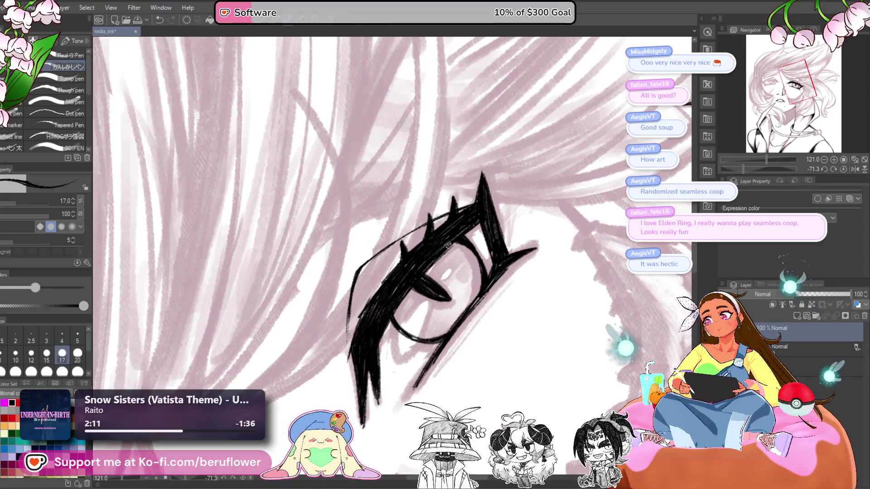
scroll(483, 243, down, 1)
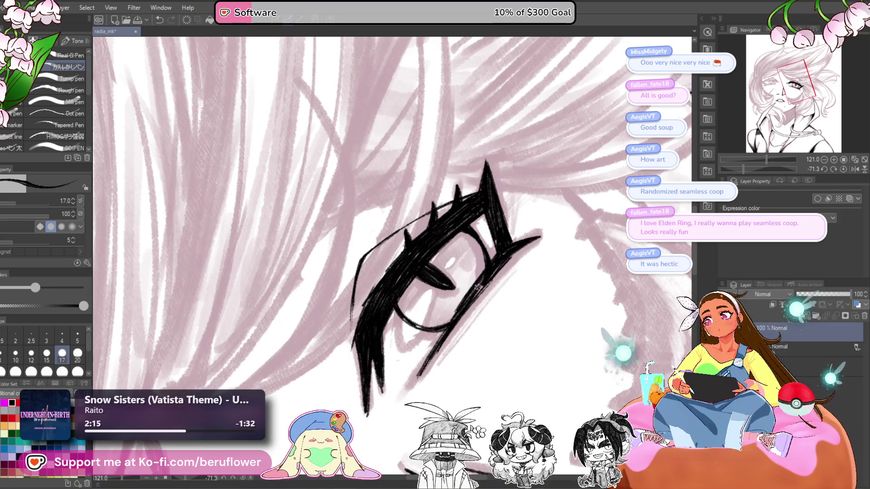
scroll(433, 341, up, 3)
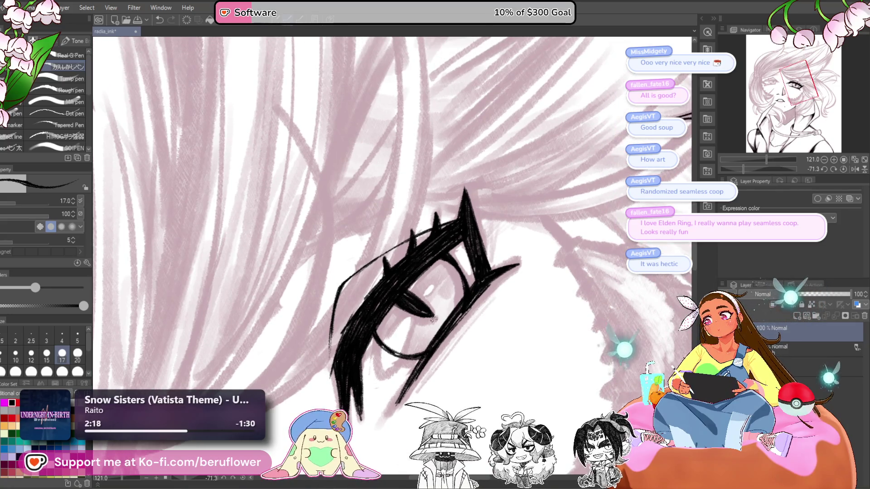
drag(378, 324, 375, 337)
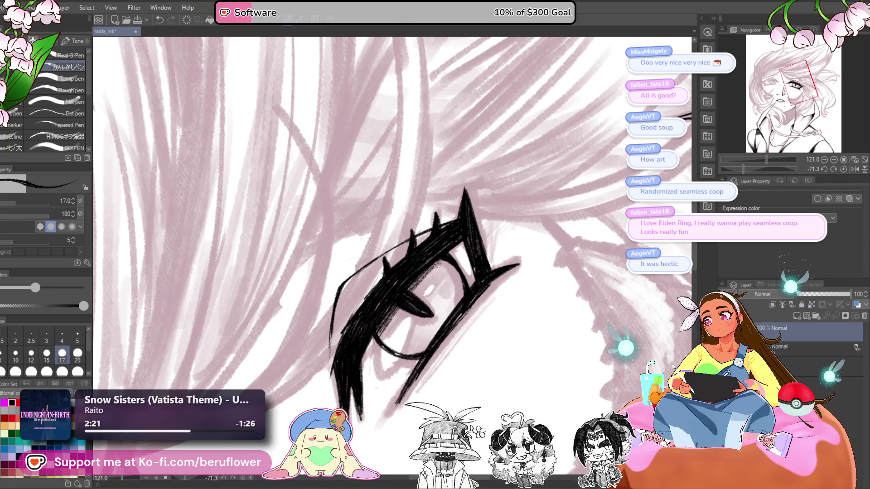
drag(440, 258, 445, 257)
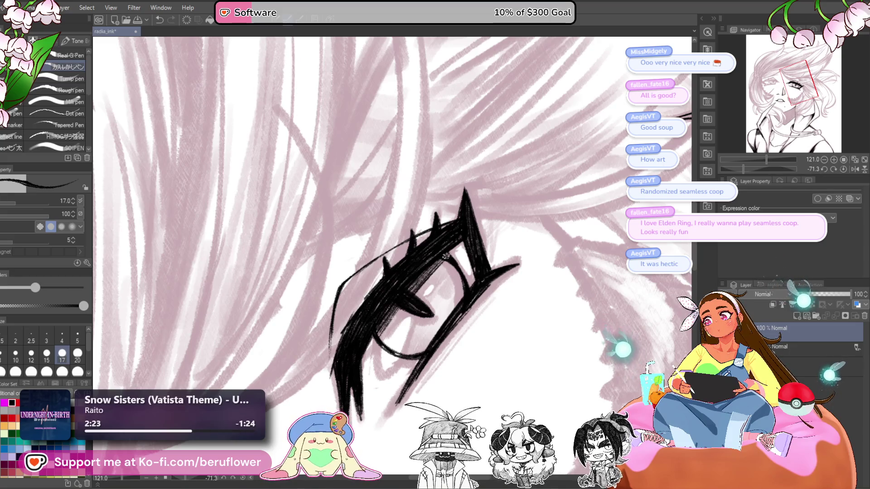
drag(423, 288, 413, 305)
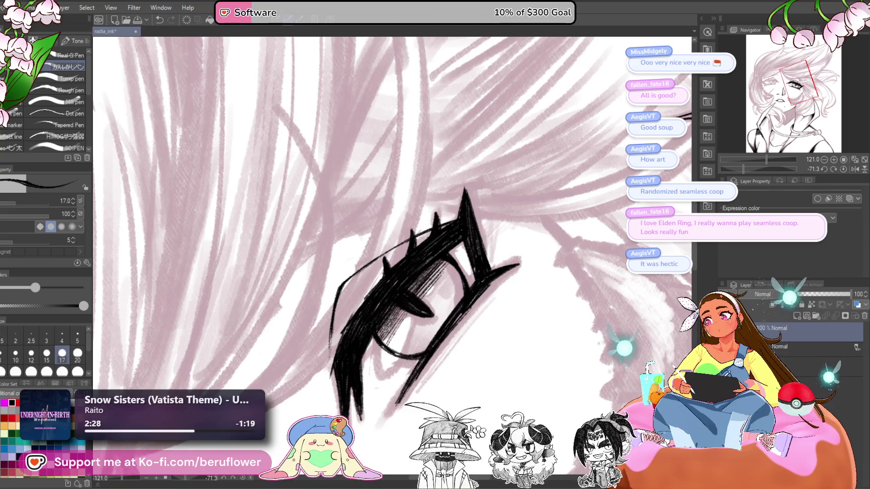
Add dense hatching inside the iris, darkening it down to its lower part
drag(414, 312, 395, 343)
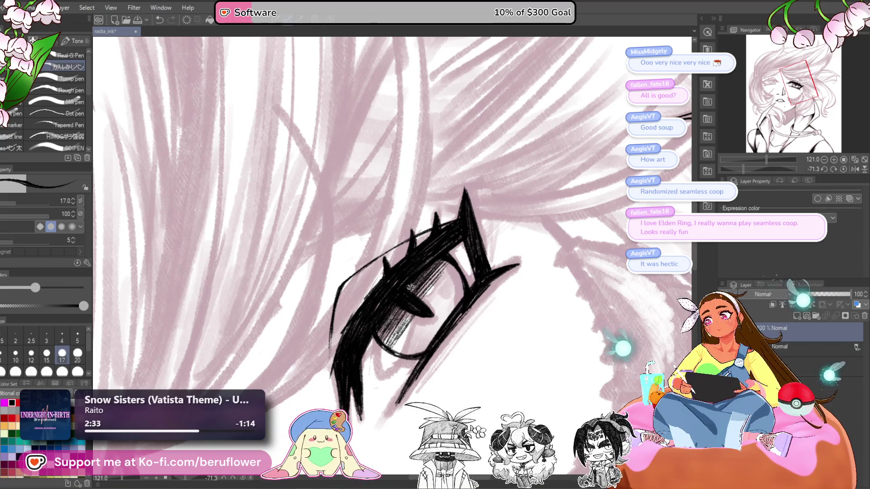
drag(453, 265, 424, 305)
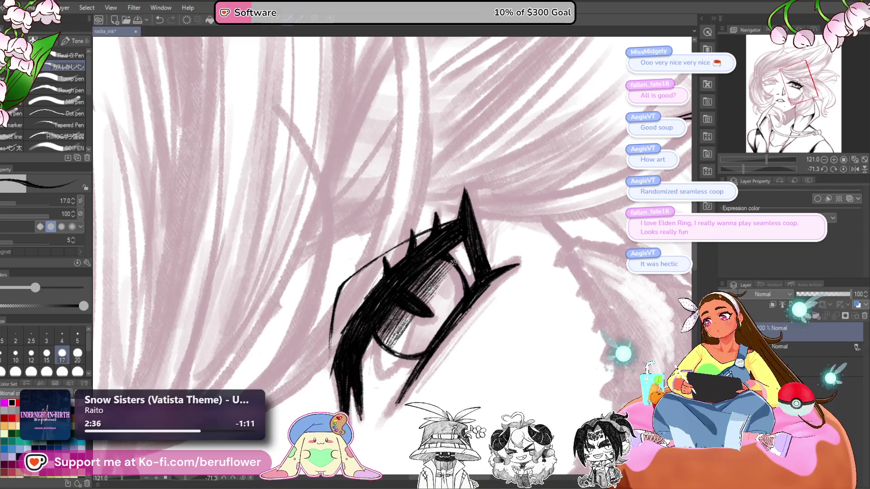
drag(451, 275, 432, 295)
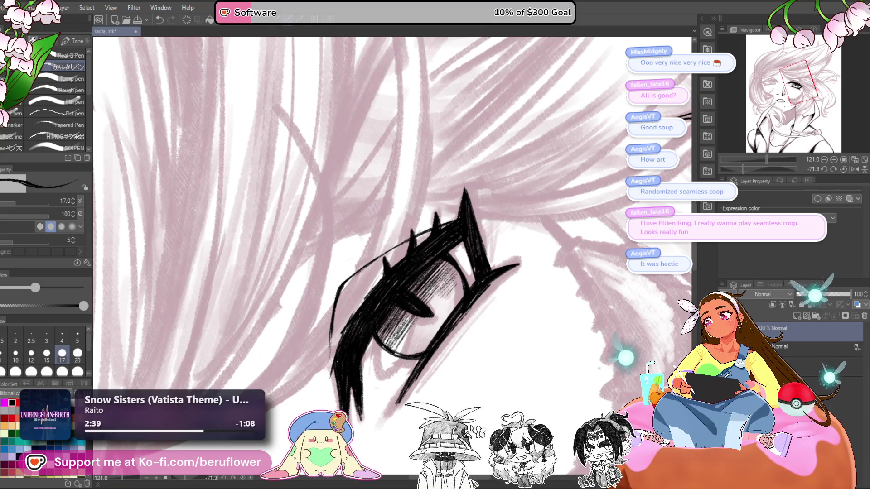
drag(408, 310, 385, 337)
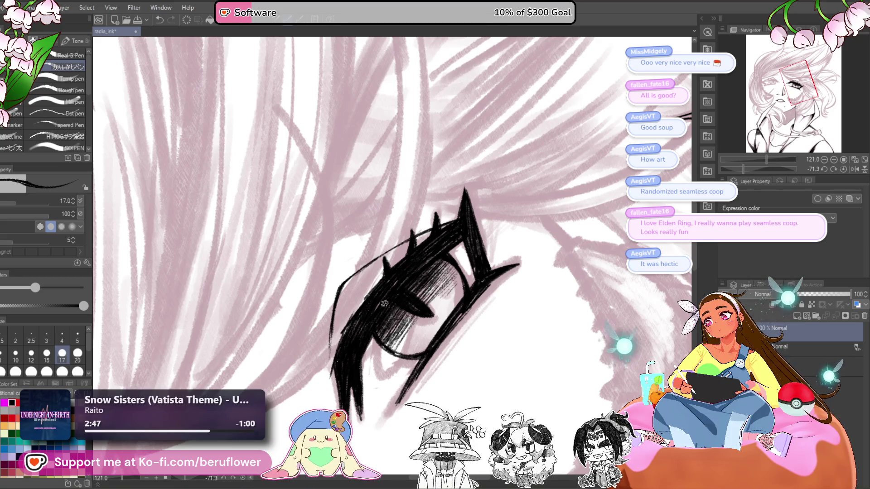
scroll(384, 303, down, 5)
scroll(399, 308, up, 6)
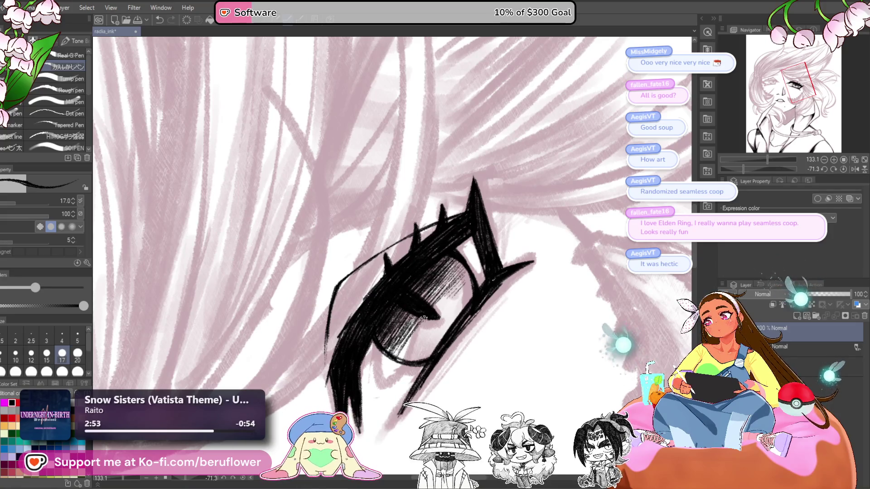
drag(409, 344, 421, 322)
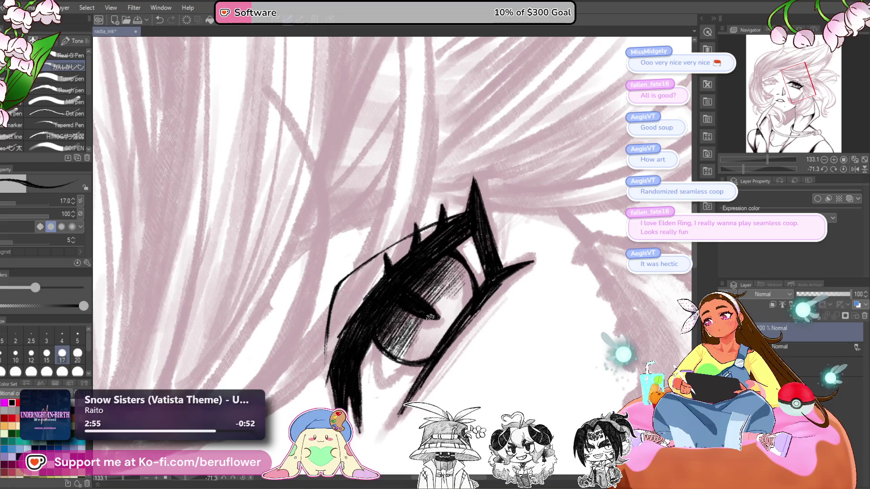
scroll(451, 293, down, 3)
scroll(453, 299, up, 2)
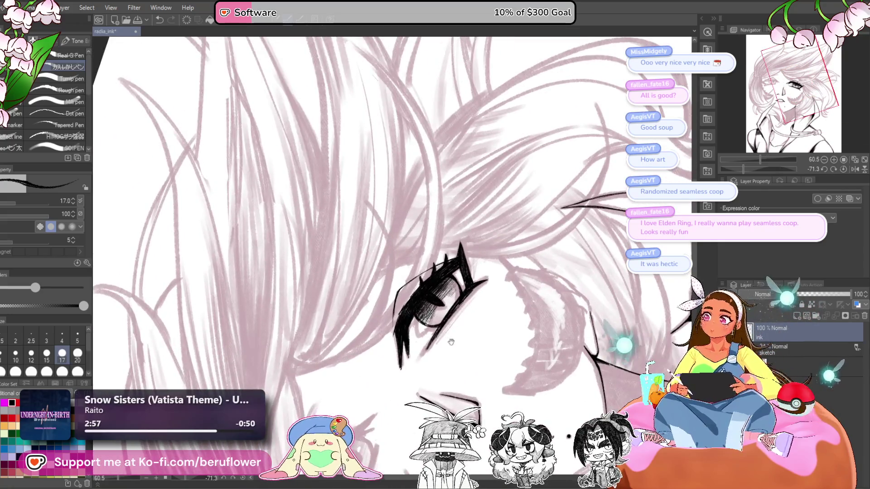
Turn the view upside-down over the face and ink the first stroke of the upper cheek curve
scroll(484, 309, down, 4)
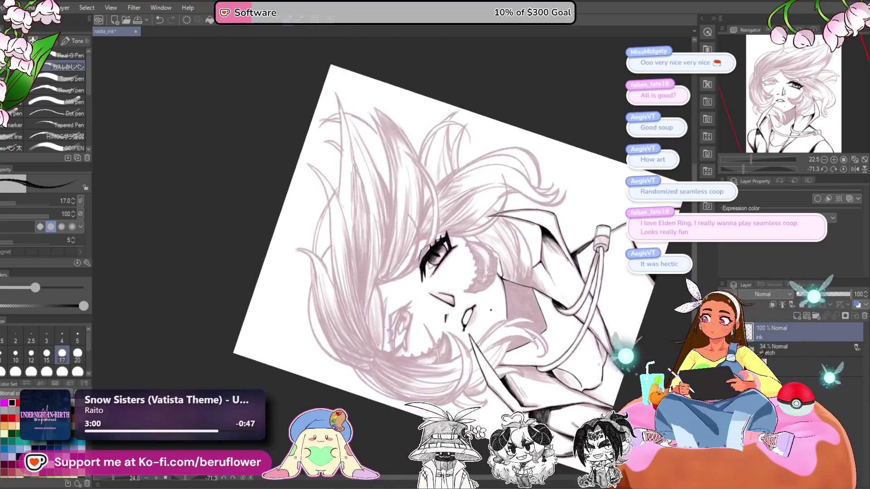
scroll(406, 329, up, 2)
drag(570, 286, 553, 269)
click(843, 169)
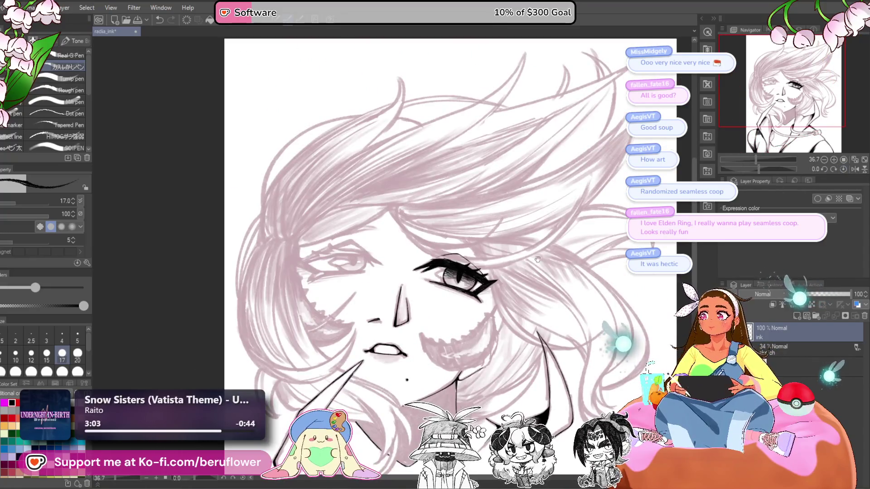
scroll(450, 254, up, 2)
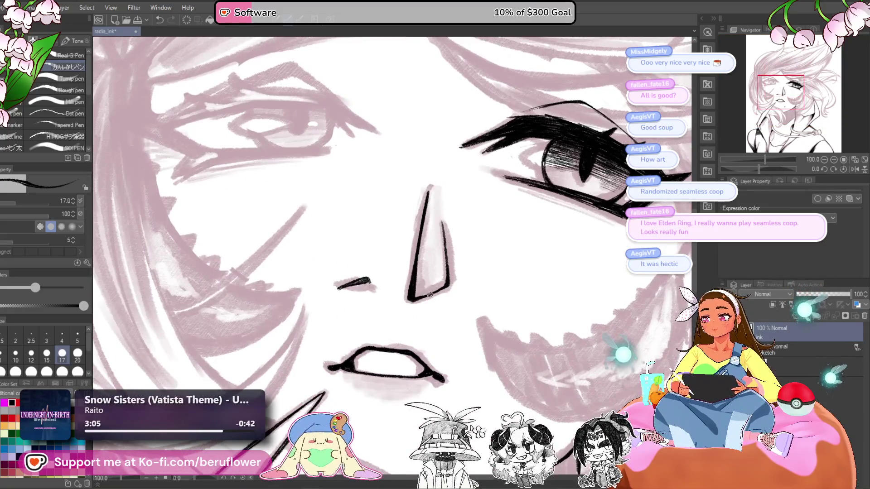
scroll(429, 295, down, 3)
scroll(429, 294, up, 2)
mouse_move(546, 320)
mouse_down()
mouse_move(515, 311)
mouse_move(461, 325)
mouse_up()
scroll(461, 325, up, 2)
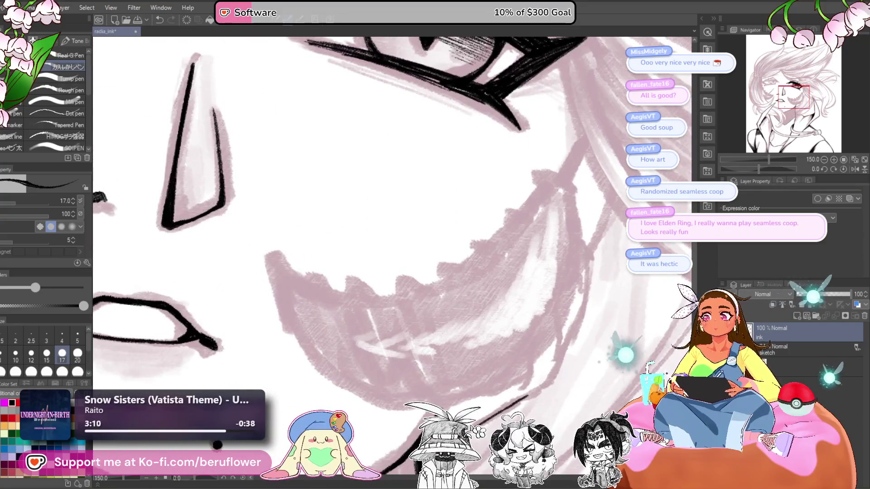
drag(576, 173, 518, 275)
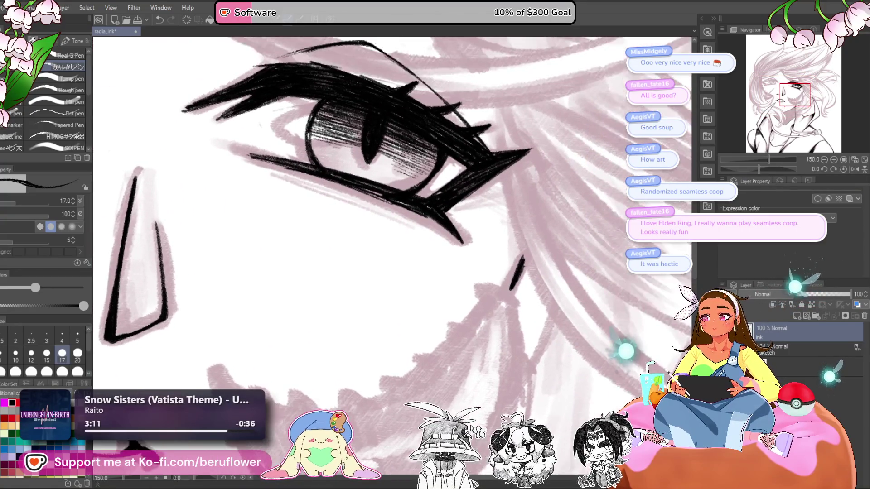
drag(760, 170, 714, 181)
drag(570, 210, 569, 325)
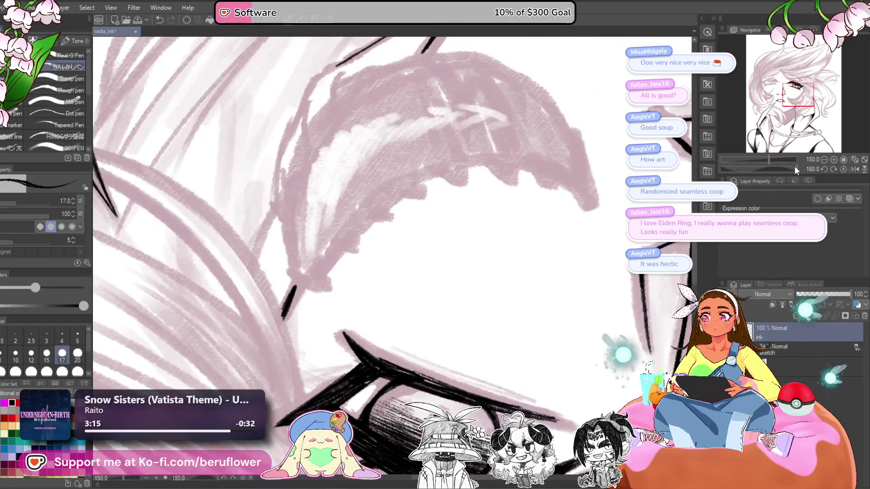
drag(795, 169, 783, 166)
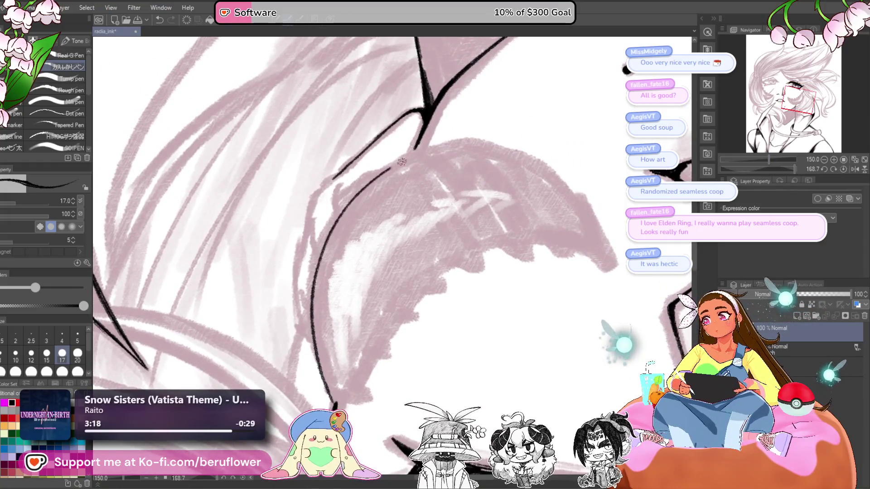
drag(429, 151, 392, 168)
Raise the brush size to 20 and trace a bold cheek curve down to the chin
key(bracketright)
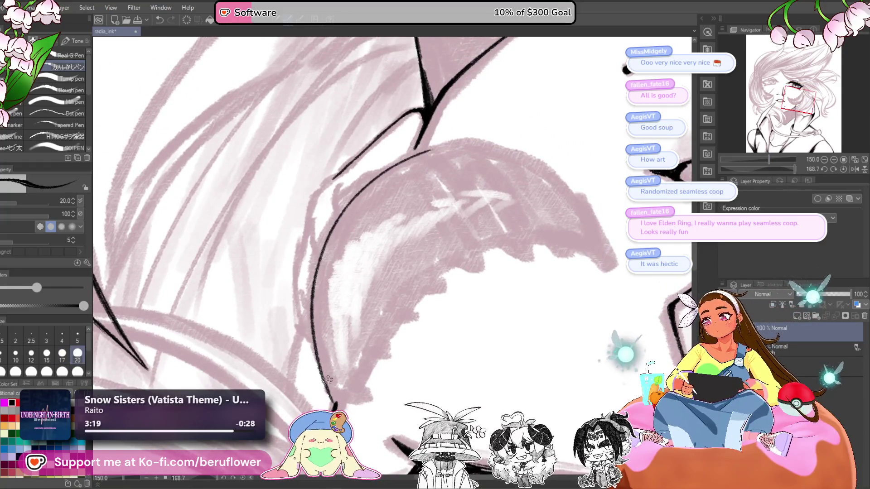
mouse_move(319, 365)
mouse_down()
mouse_move(326, 213)
mouse_move(433, 149)
mouse_move(471, 143)
mouse_up()
mouse_move(411, 150)
mouse_down()
mouse_move(347, 204)
mouse_move(315, 283)
mouse_up()
drag(343, 206, 311, 282)
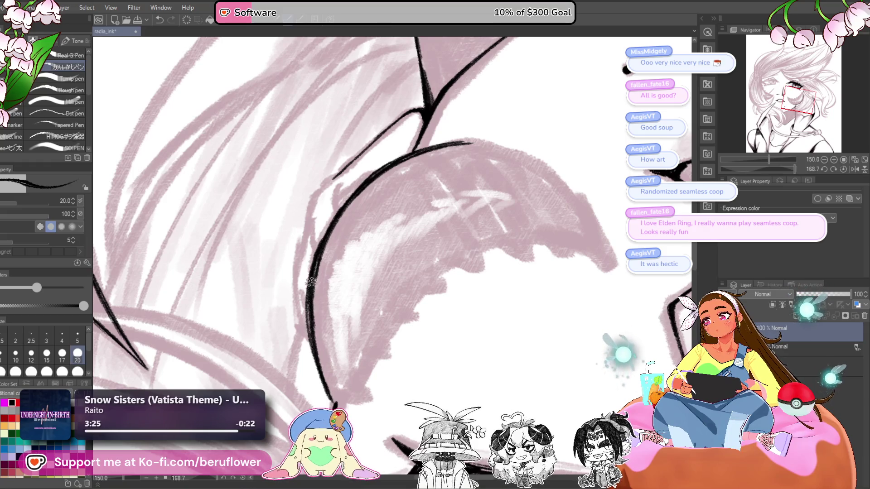
click(843, 170)
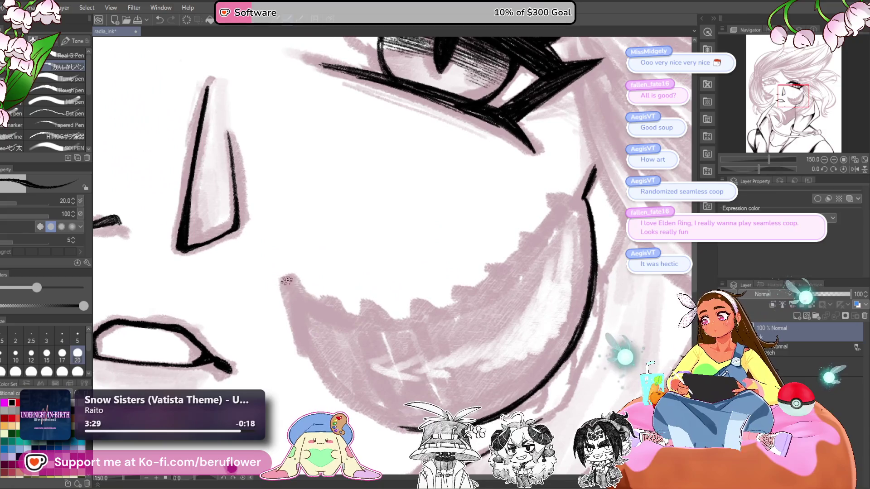
drag(286, 280, 319, 373)
Ink the lower cheek curve and thicken the black face contour toward the jaw
drag(621, 181, 614, 208)
drag(771, 169, 757, 170)
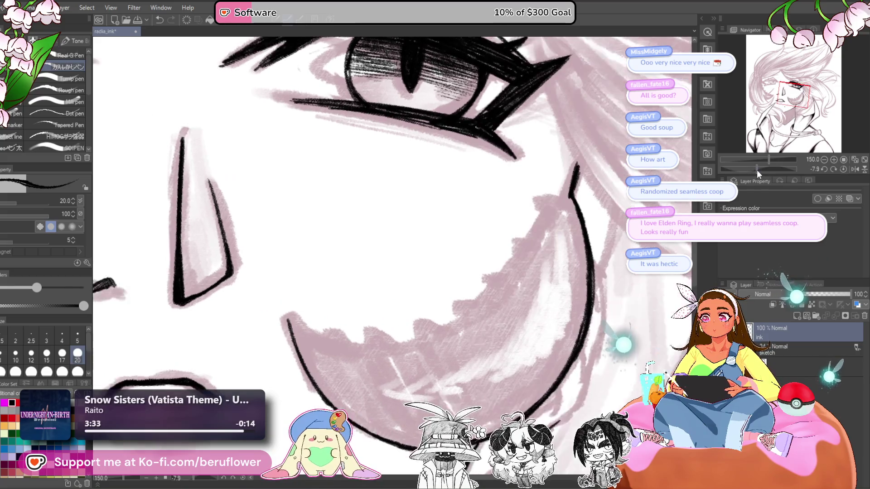
mouse_move(288, 320)
mouse_down()
mouse_move(305, 336)
mouse_move(363, 351)
mouse_move(426, 338)
mouse_up()
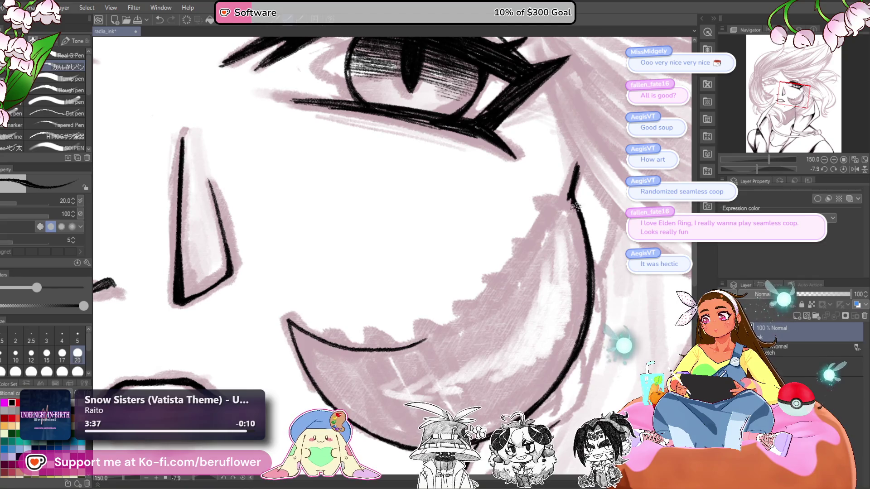
drag(577, 199, 539, 258)
drag(512, 250, 512, 365)
Add thin ink lines continuing down from the face curve toward the neck
scroll(512, 317, down, 2)
drag(503, 200, 514, 229)
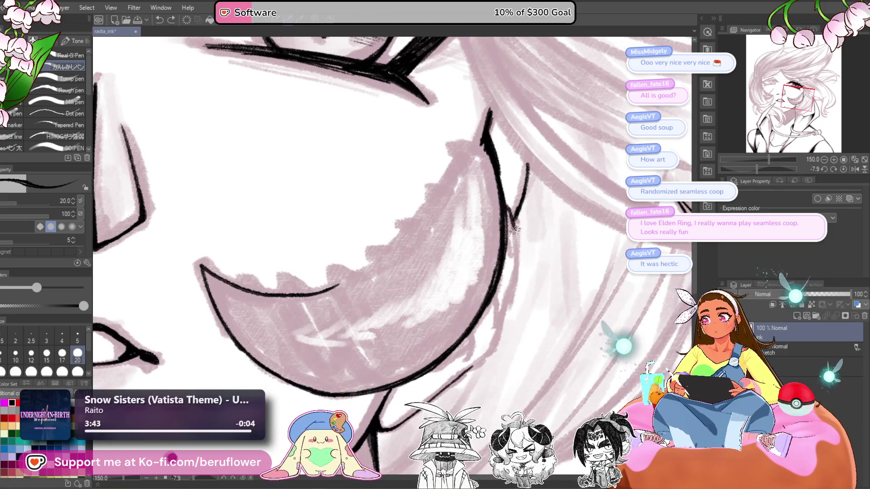
mouse_move(497, 341)
mouse_down()
mouse_move(476, 361)
mouse_move(502, 279)
mouse_up()
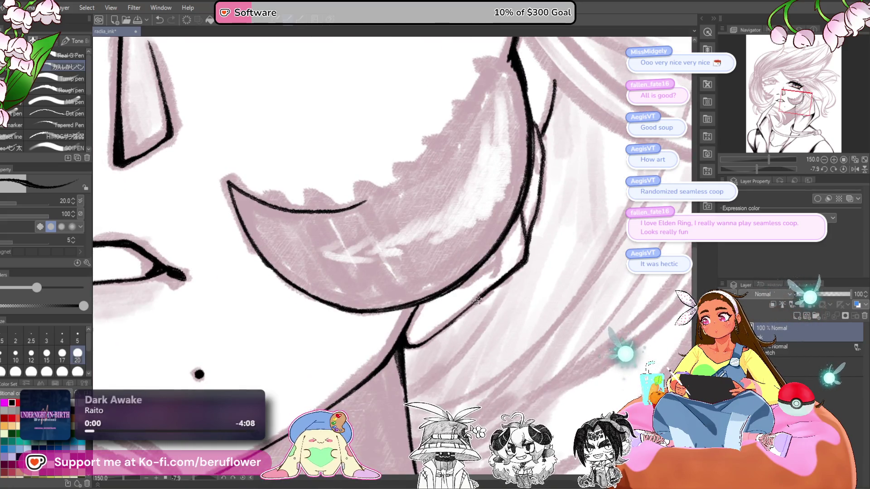
drag(486, 287, 467, 327)
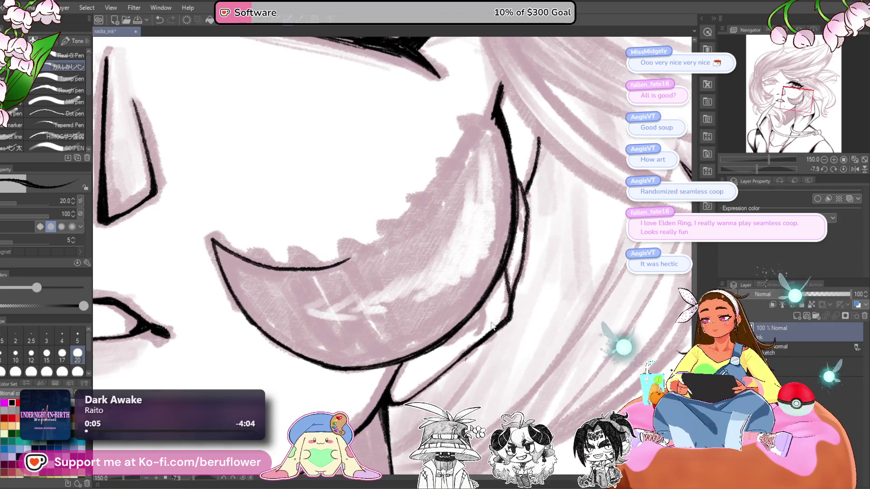
drag(481, 308, 470, 340)
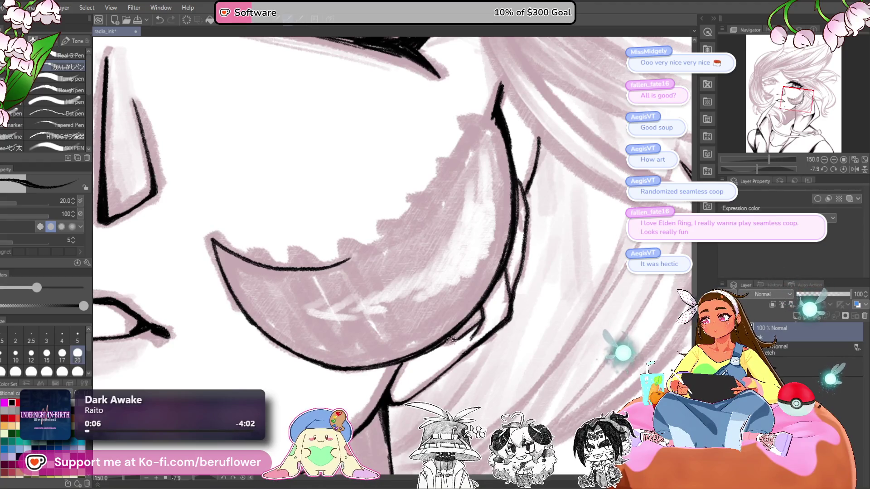
scroll(469, 307, down, 2)
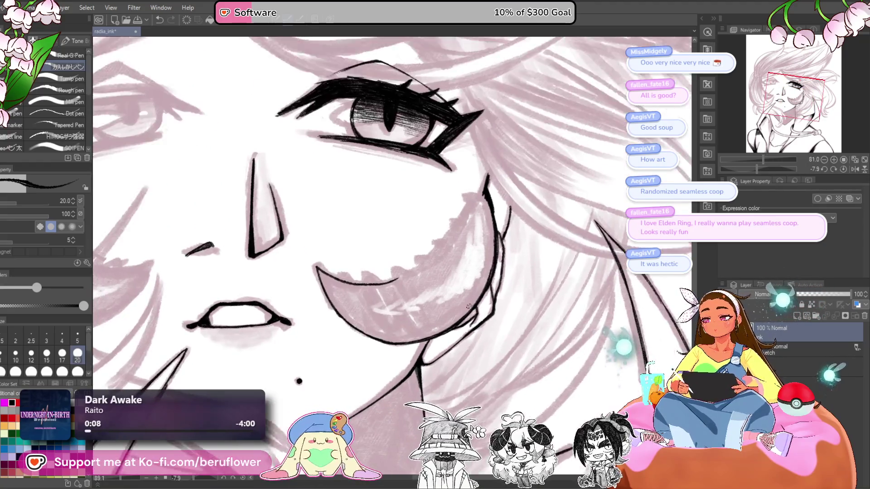
Erase the short stray line beside the jaw
drag(470, 307, 498, 372)
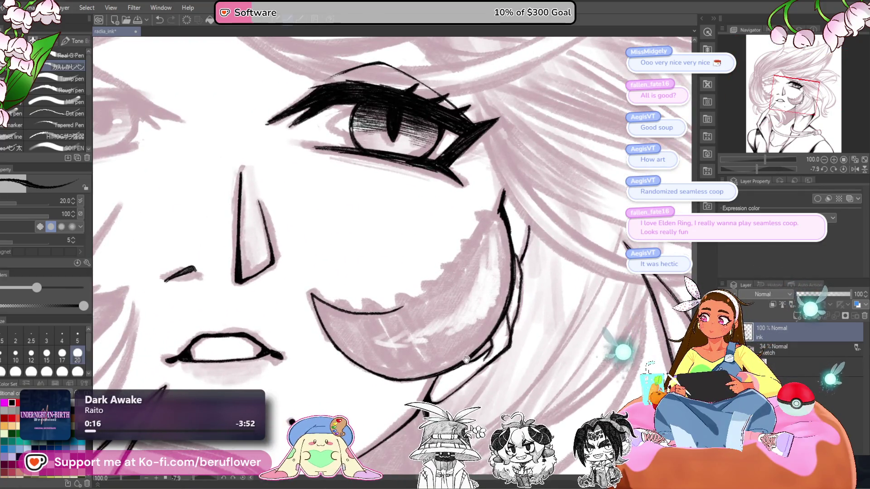
drag(466, 360, 416, 420)
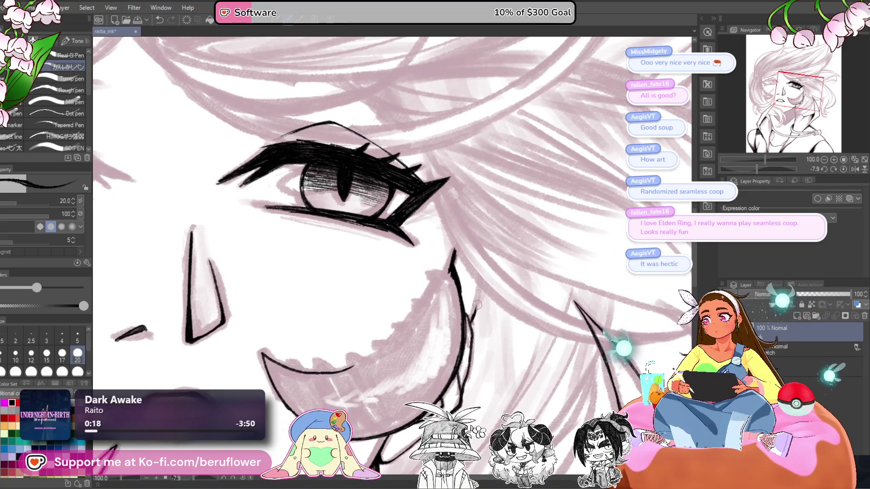
scroll(478, 321, down, 5)
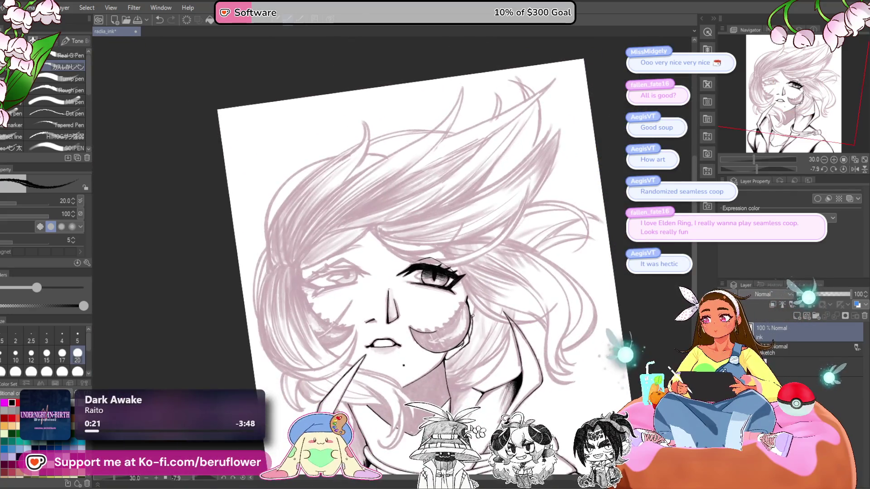
scroll(473, 315, up, 6)
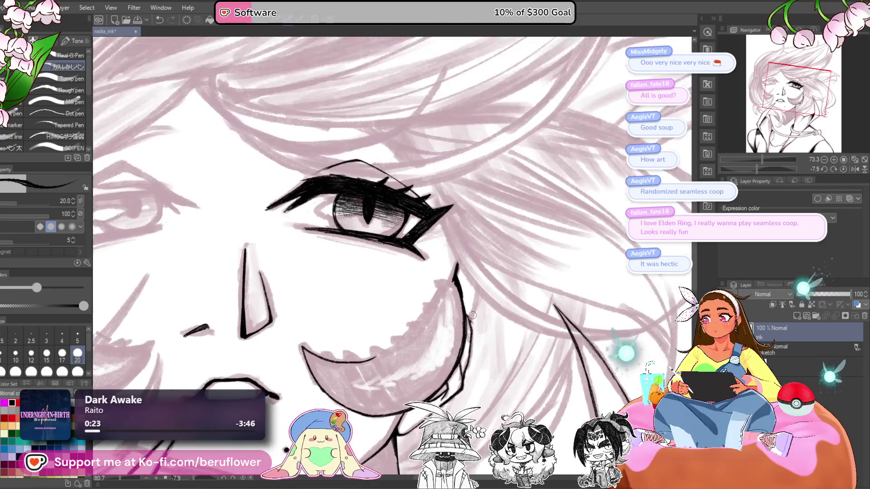
scroll(486, 279, down, 5)
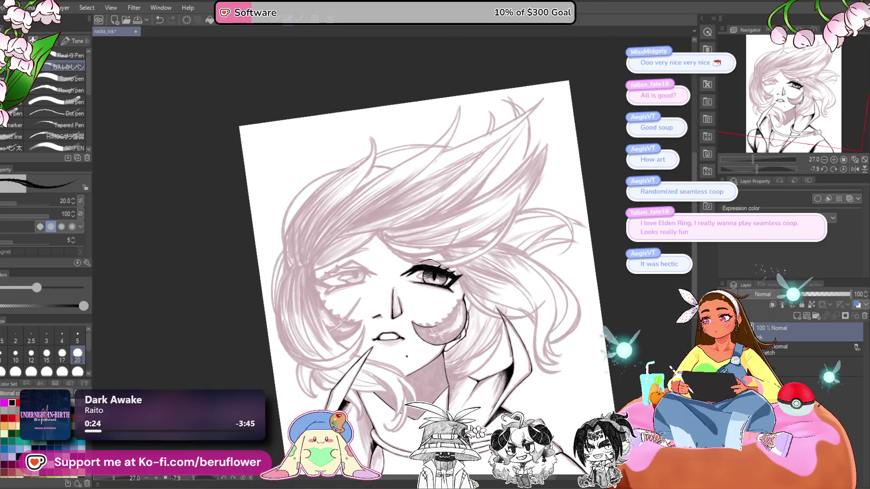
scroll(469, 305, up, 5)
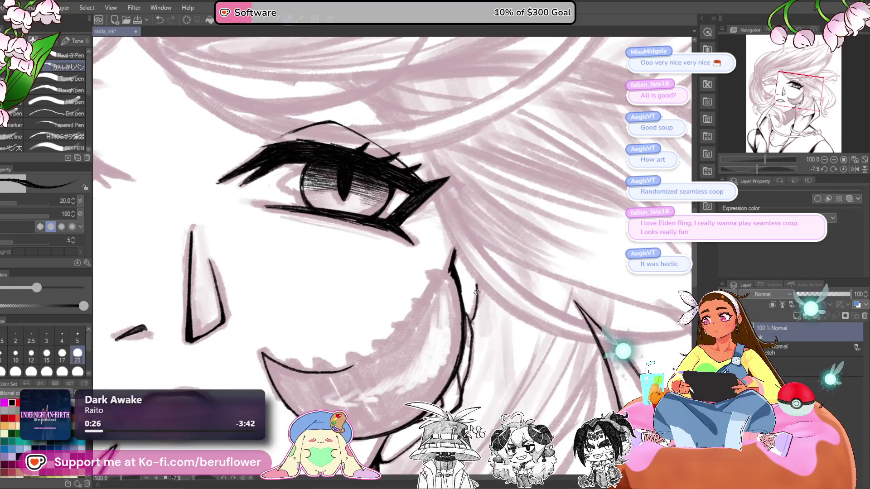
scroll(472, 320, down, 2)
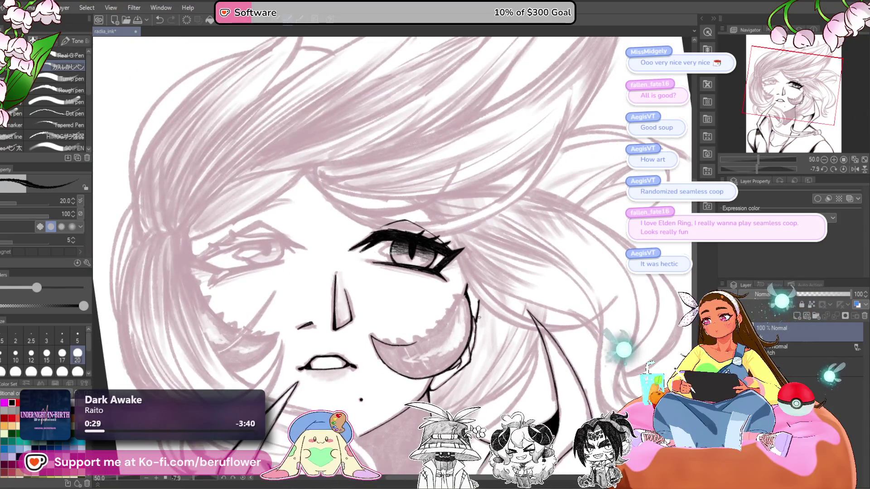
scroll(479, 317, up, 2)
drag(479, 317, 468, 299)
drag(472, 267, 457, 362)
Redraw the ear line beside the jaw as a single clean ink stroke
drag(475, 301, 498, 311)
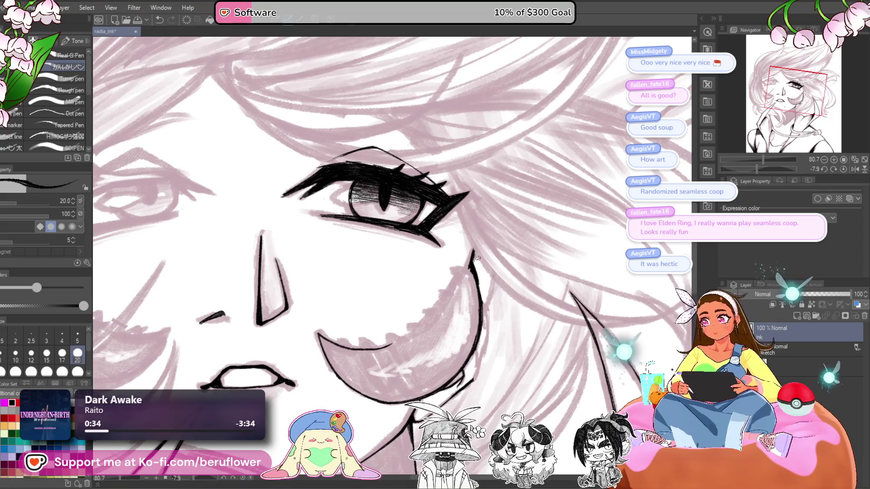
mouse_move(474, 251)
mouse_down()
mouse_move(498, 272)
mouse_move(484, 349)
mouse_up()
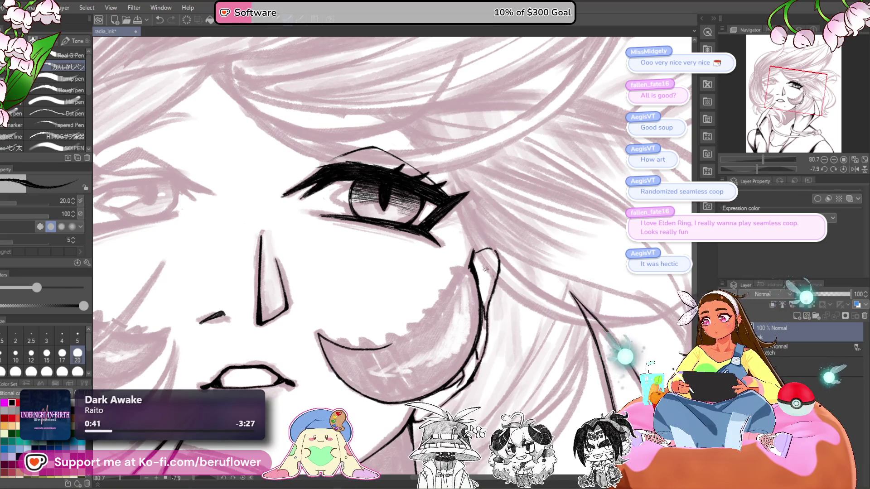
scroll(498, 256, down, 3)
scroll(498, 258, up, 3)
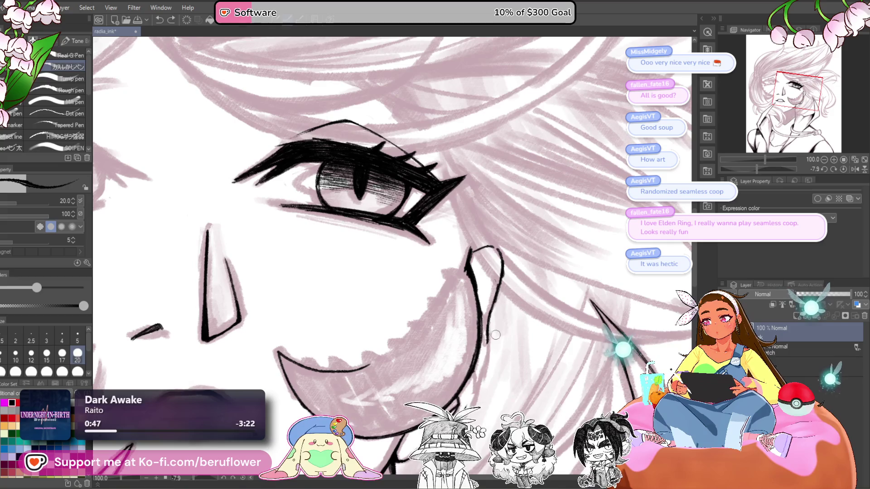
key(ctrl+z)
key(ctrl+z)
key(ctrl+z)
key(ctrl+z)
drag(494, 282, 484, 323)
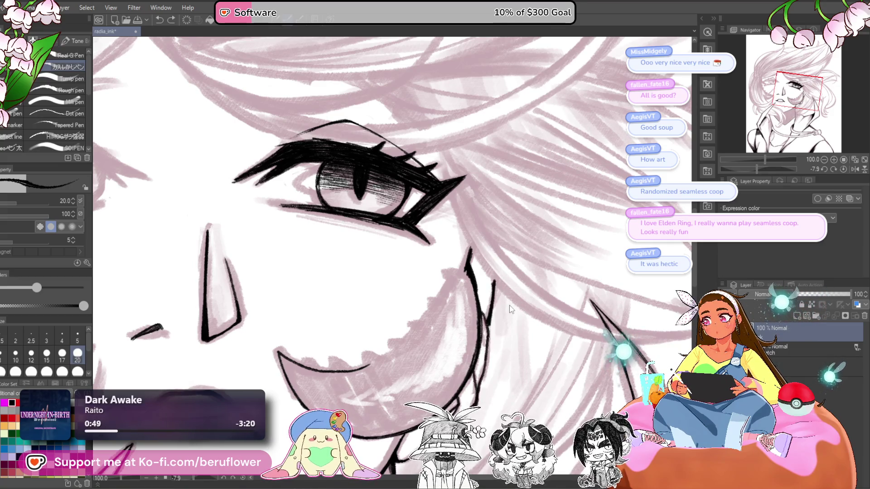
drag(498, 289, 486, 322)
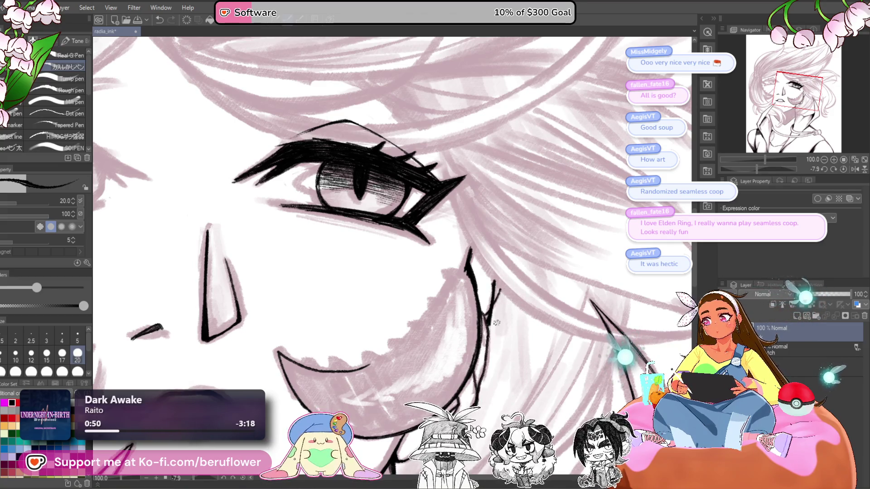
key(ctrl+z)
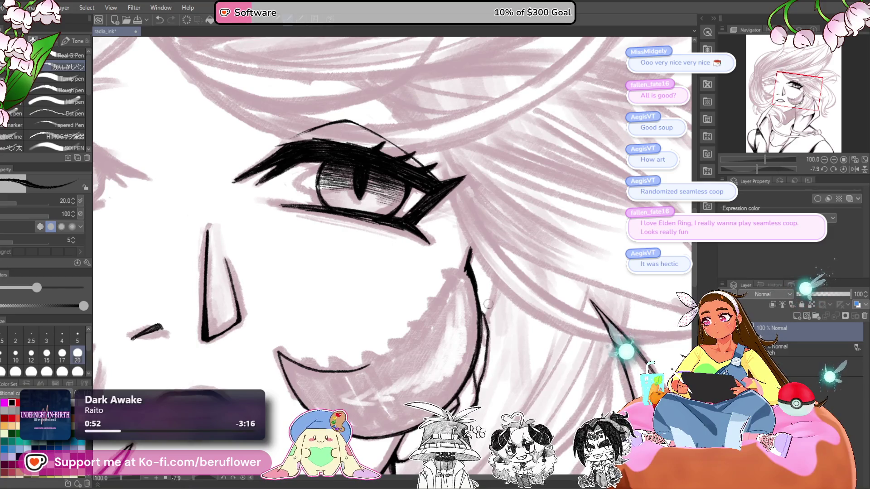
drag(495, 297, 486, 365)
scroll(485, 366, down, 5)
scroll(485, 366, up, 2)
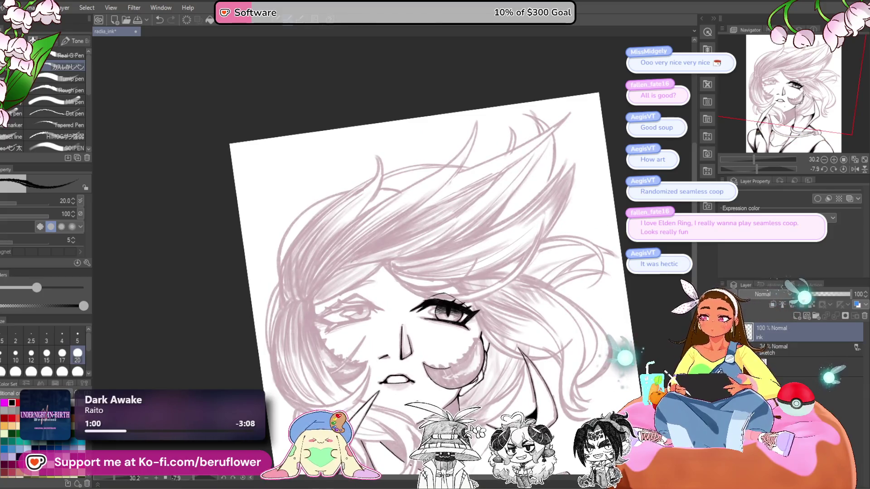
Zoom in on the cheek and erase the stray ink strokes beside its curve
scroll(453, 362, up, 4)
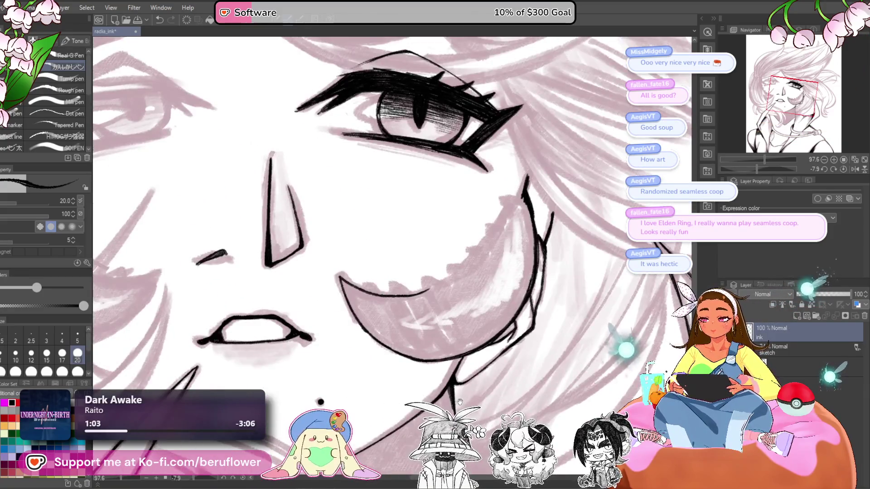
scroll(439, 306, down, 3)
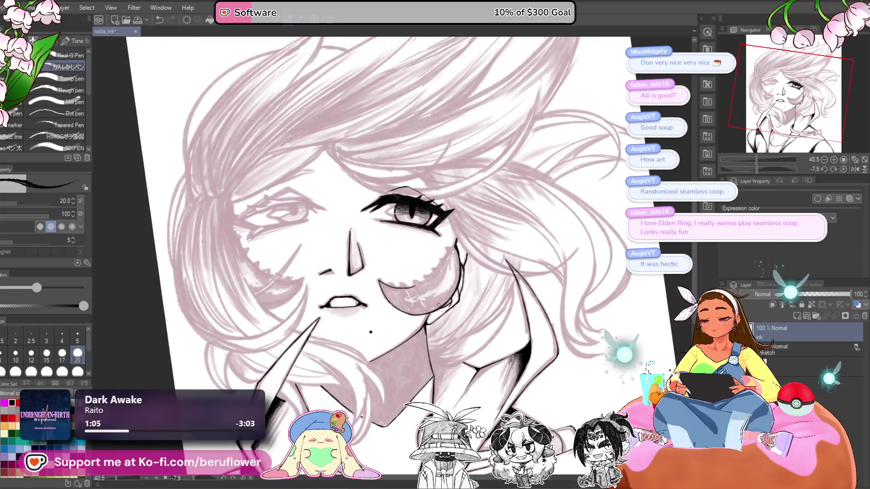
scroll(439, 306, up, 3)
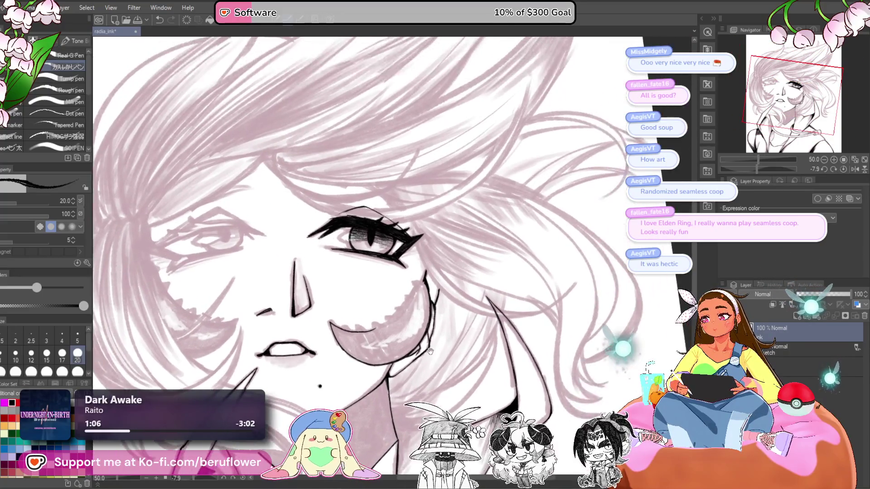
scroll(371, 337, up, 2)
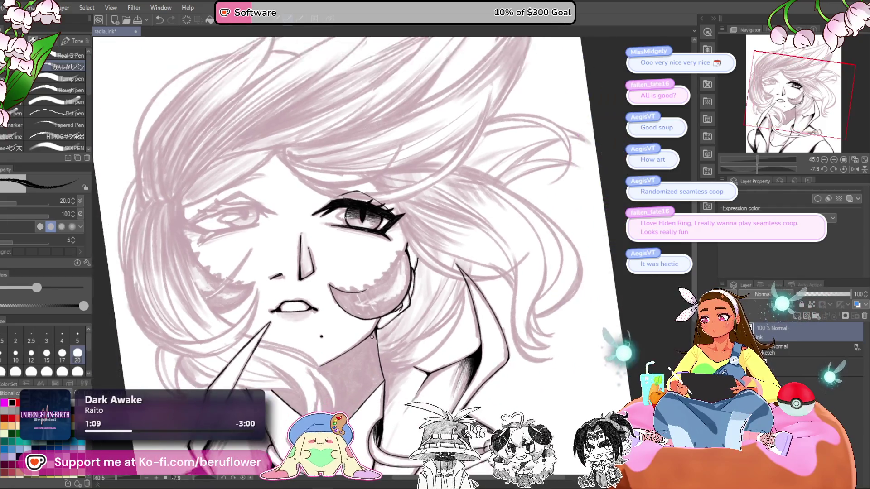
scroll(484, 207, up, 3)
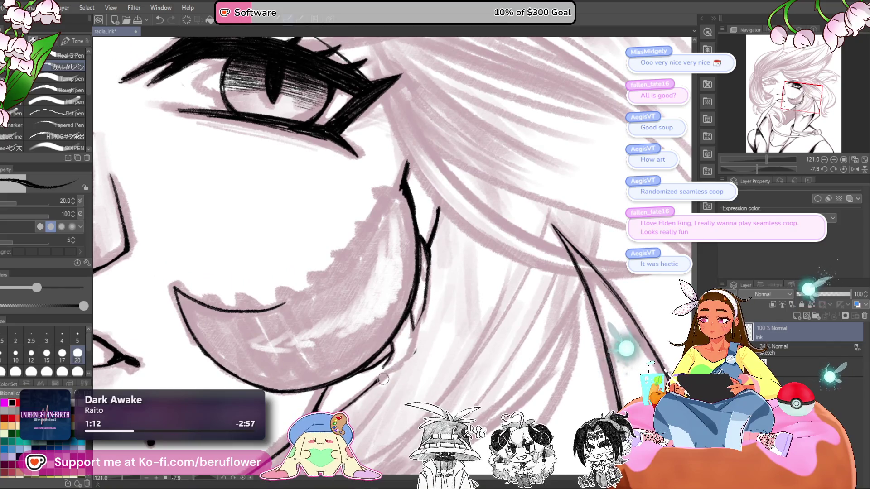
drag(420, 322, 429, 230)
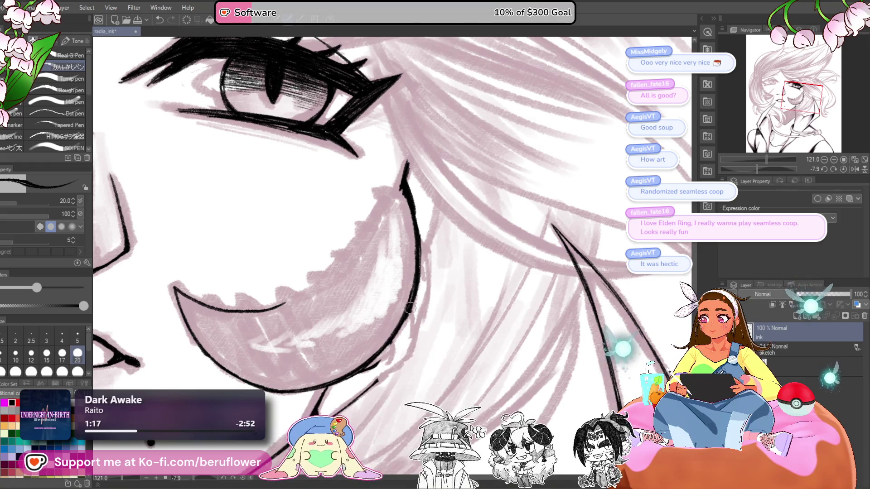
Extend the cheek ink line further down
scroll(435, 294, down, 3)
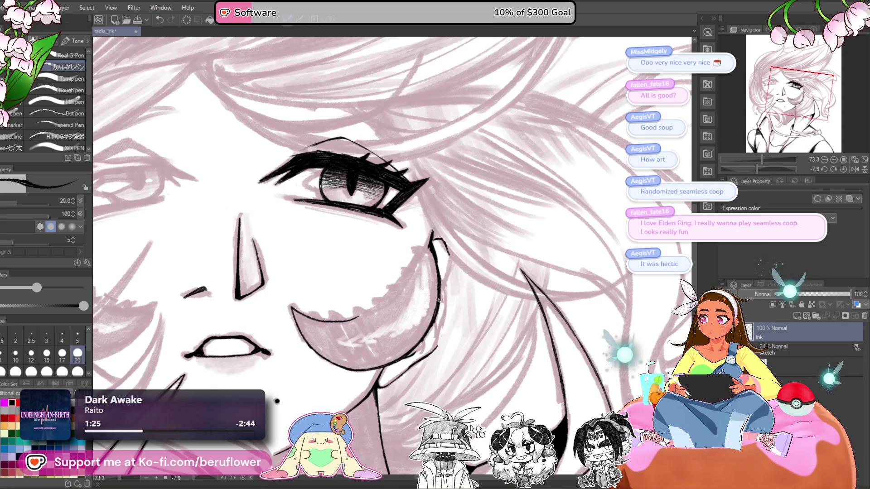
scroll(438, 226, down, 5)
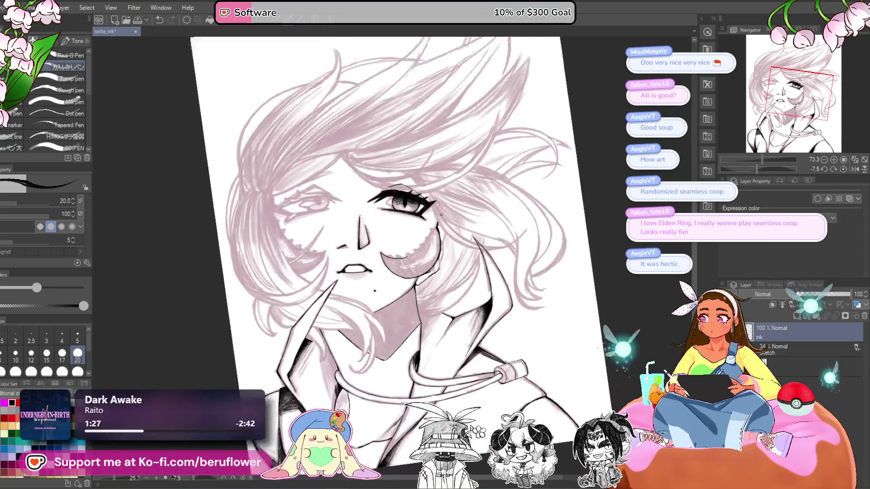
scroll(441, 237, up, 6)
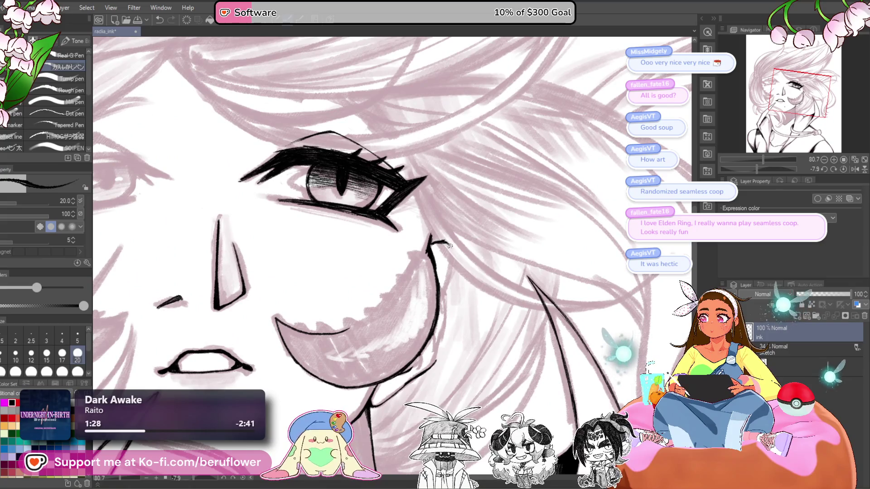
drag(455, 271, 457, 328)
drag(457, 328, 455, 278)
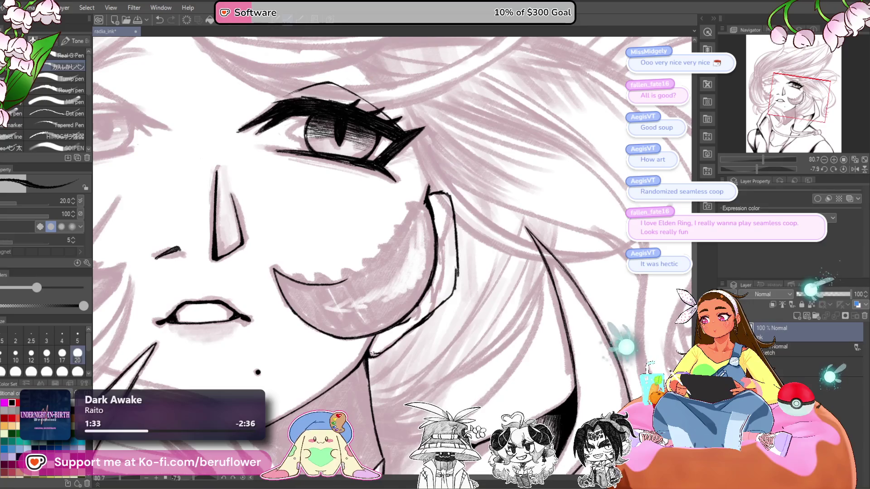
Erase the lower end of the thin cheek line and the small ink hook near the ear
scroll(373, 354, down, 5)
scroll(373, 354, up, 5)
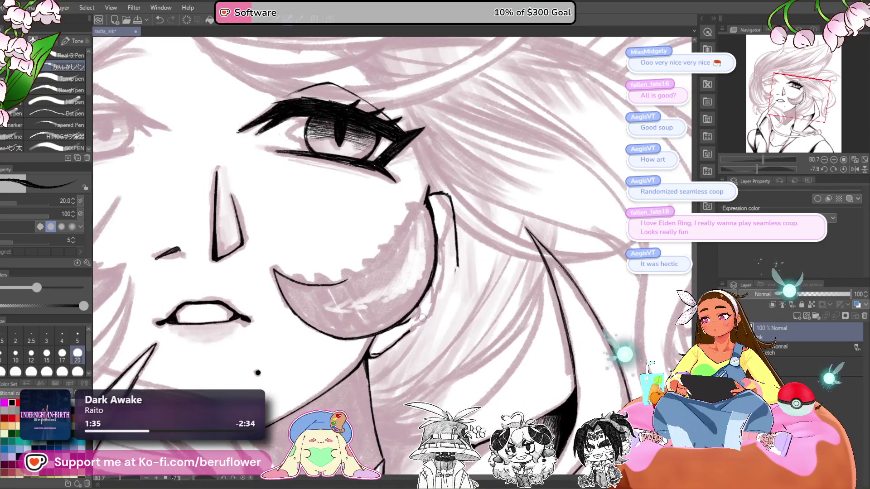
drag(456, 274, 458, 255)
drag(448, 187, 431, 199)
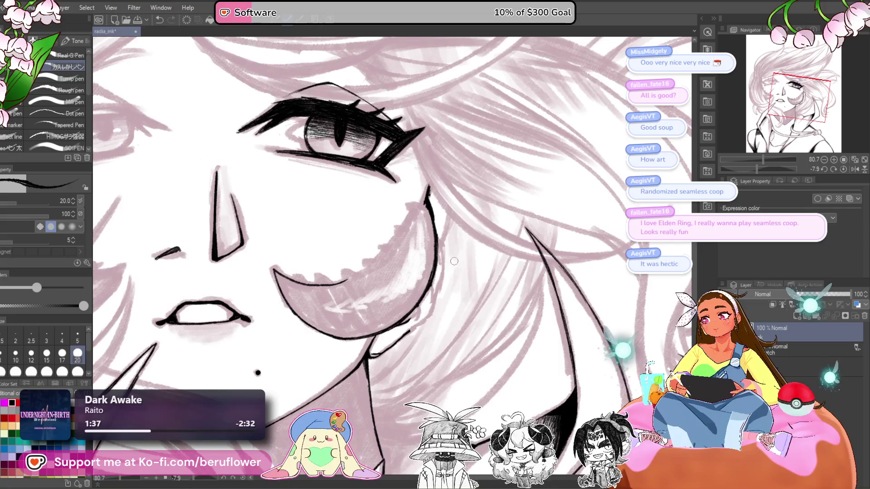
Ink a short curve along the jaw, then lengthen the cheek and ear lines downward
drag(437, 262, 428, 224)
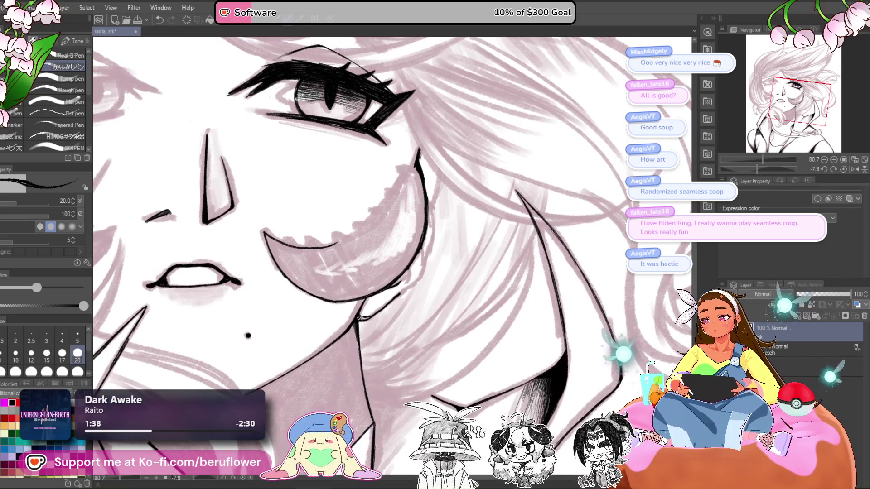
scroll(386, 307, up, 2)
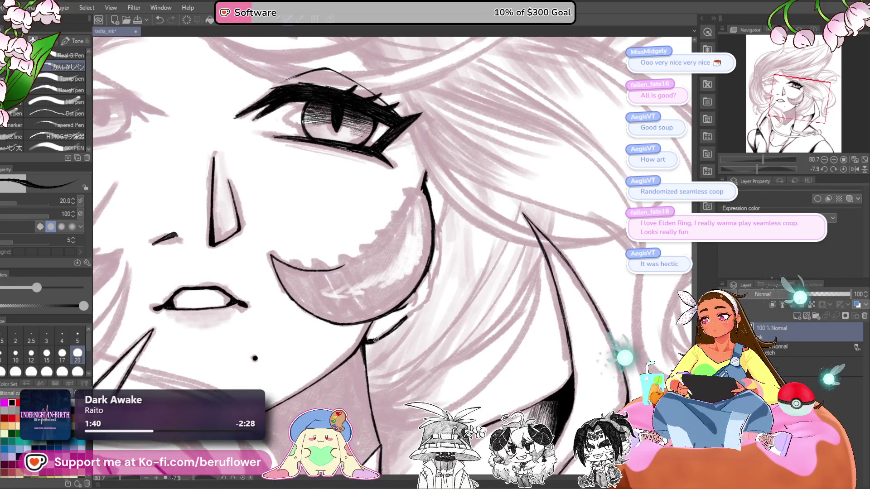
scroll(430, 281, up, 1)
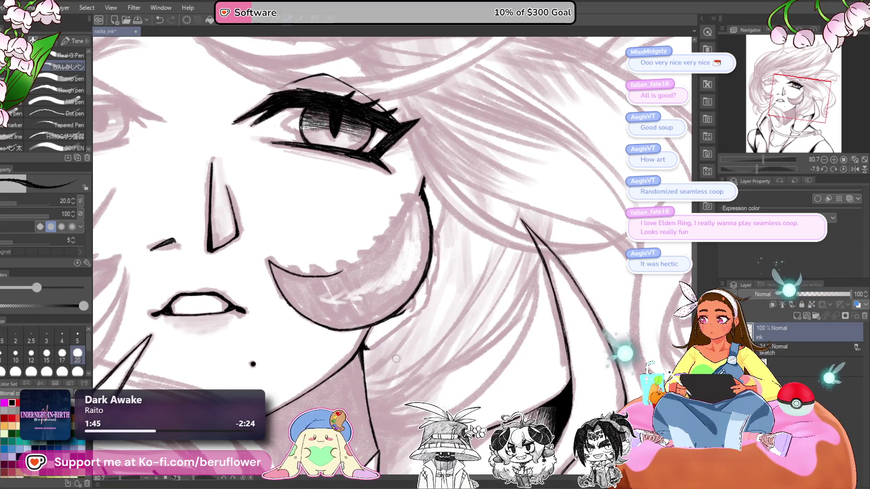
drag(368, 347, 395, 341)
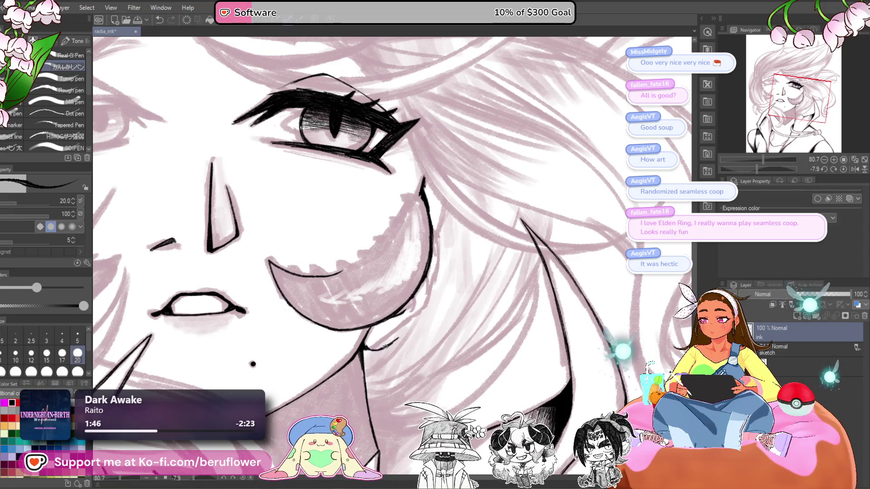
drag(465, 227, 479, 225)
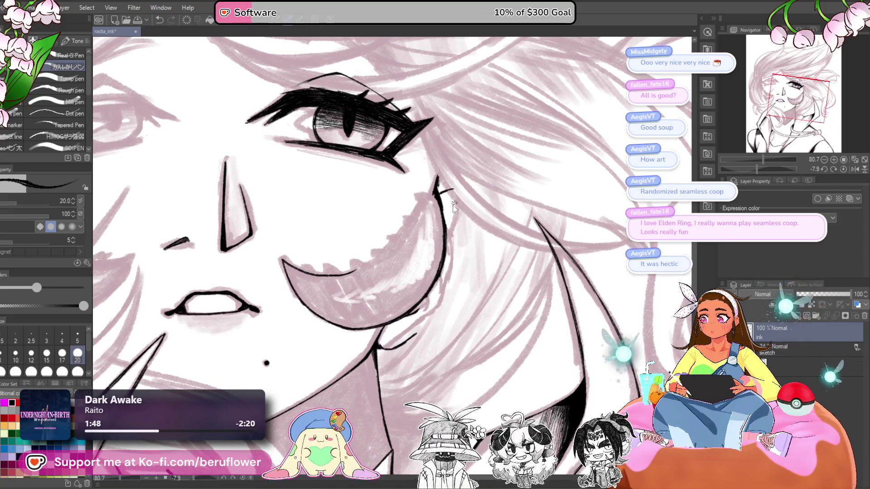
drag(449, 205, 461, 224)
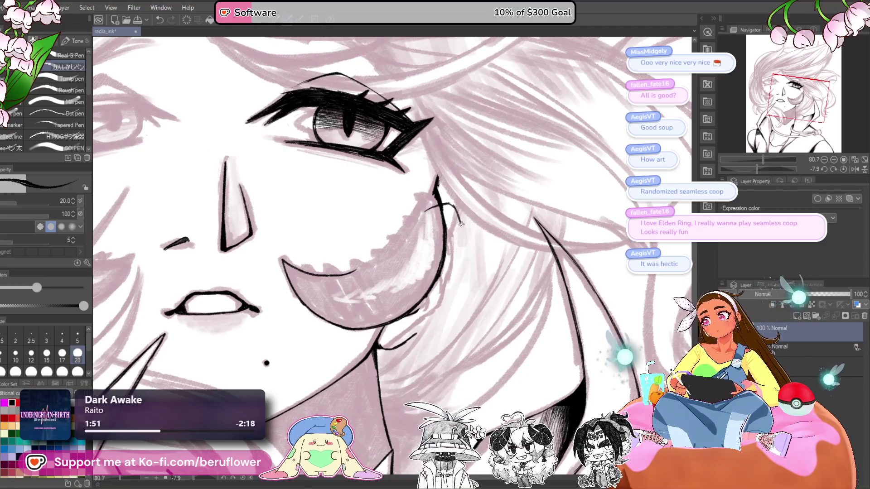
mouse_move(467, 261)
mouse_down()
mouse_move(464, 232)
mouse_move(466, 259)
mouse_up()
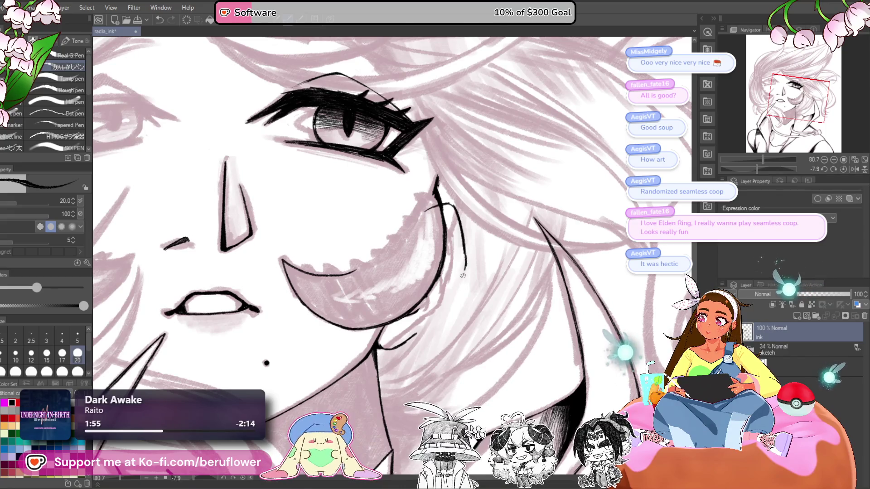
Add a short ink stroke near the jaw, undoing part of it with Ctrl+Z
drag(376, 346, 395, 349)
scroll(389, 348, down, 3)
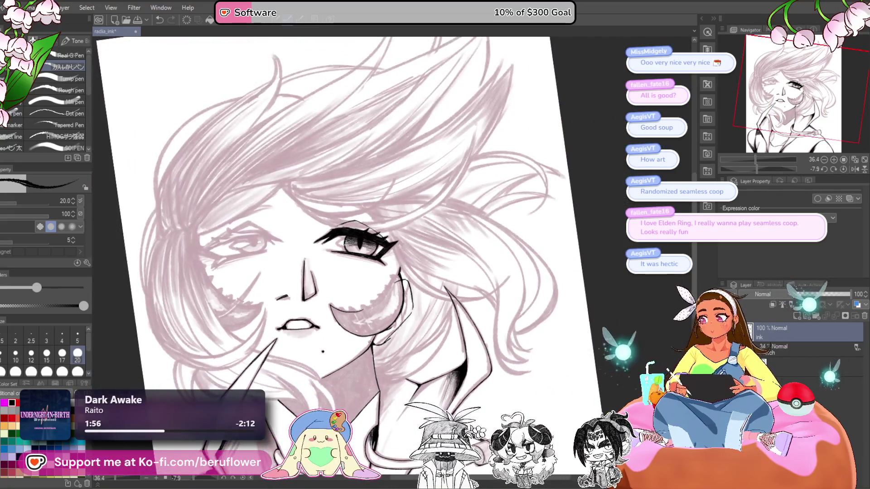
scroll(409, 331, up, 3)
key(ctrl+z)
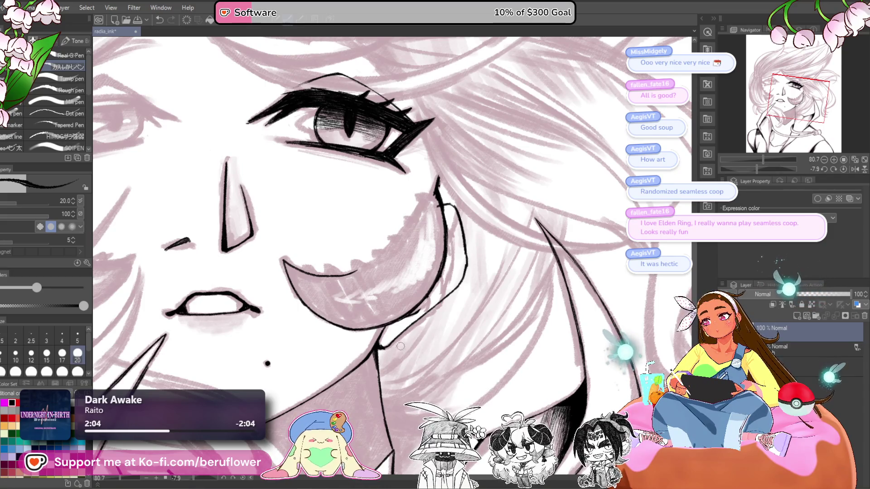
scroll(400, 347, down, 5)
scroll(426, 330, up, 7)
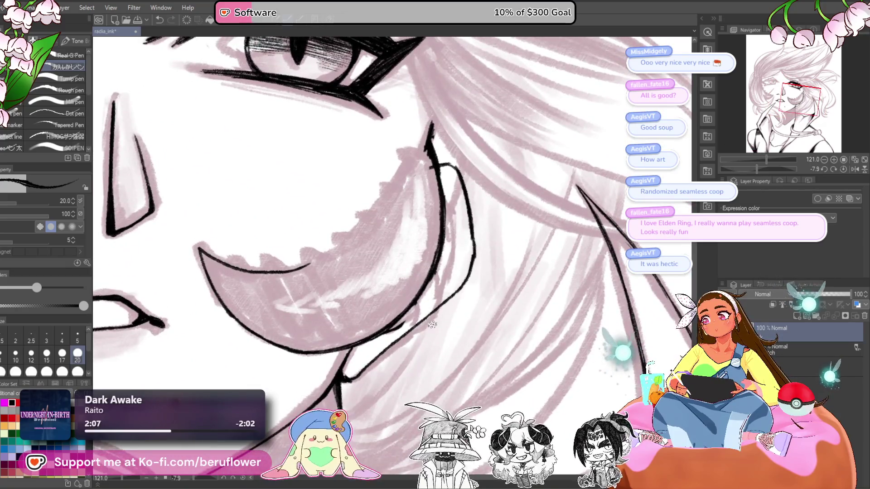
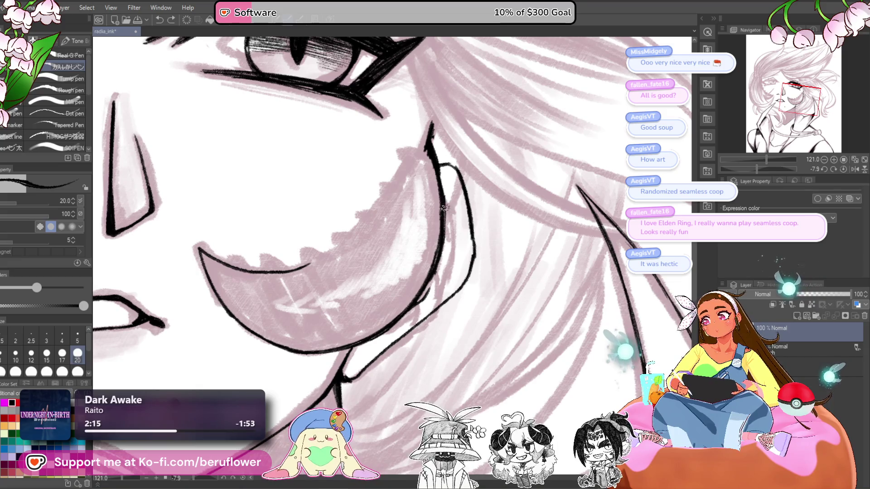
Undo the stray pink shading stroke on the cheek
scroll(439, 290, down, 3)
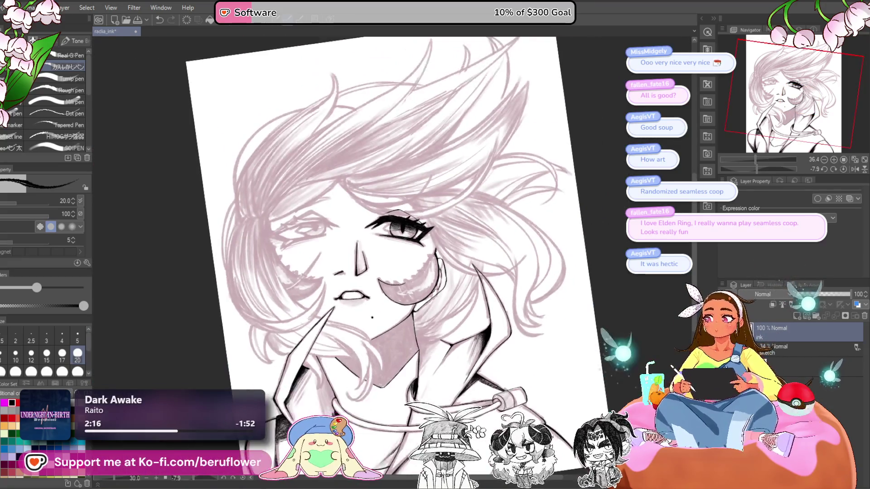
scroll(437, 289, up, 4)
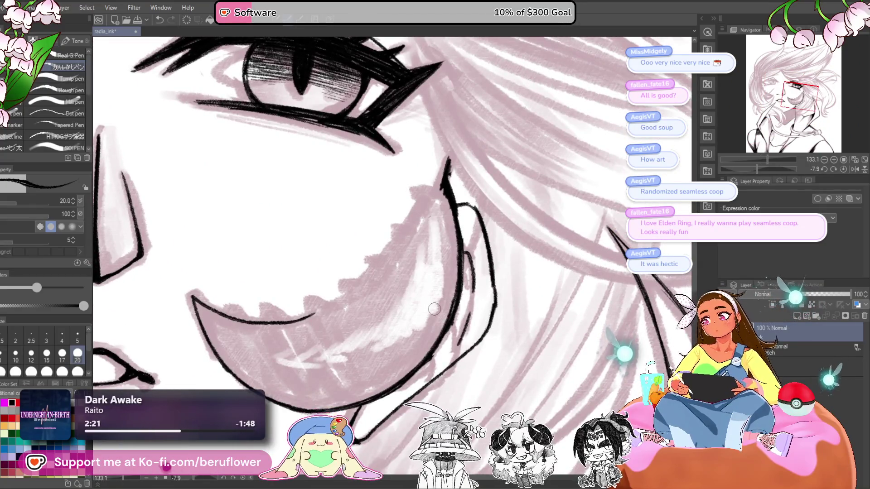
scroll(455, 313, down, 4)
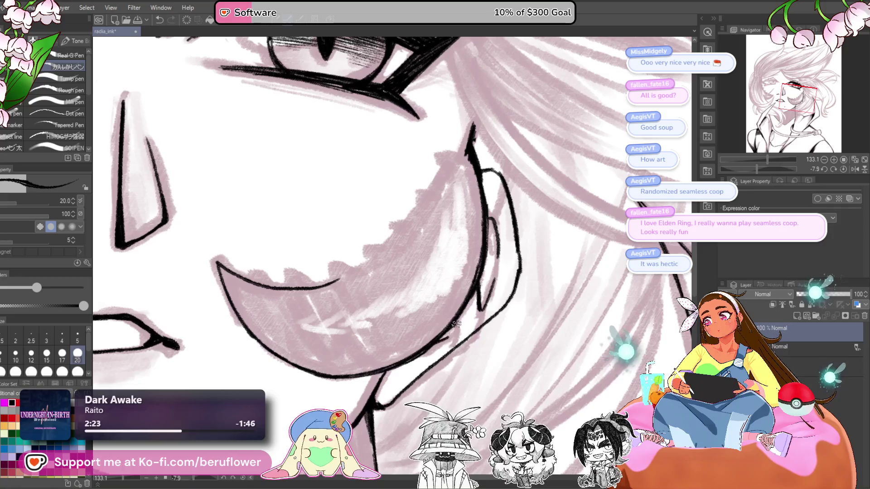
scroll(451, 324, up, 2)
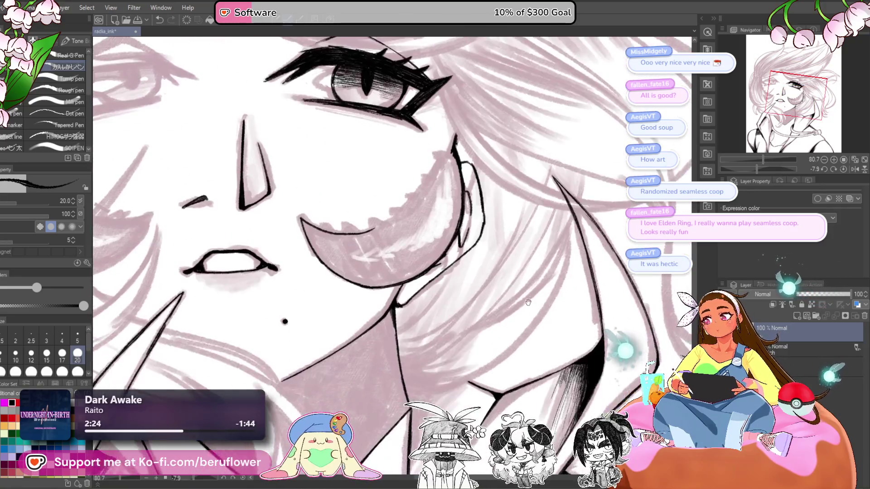
scroll(466, 241, down, 3)
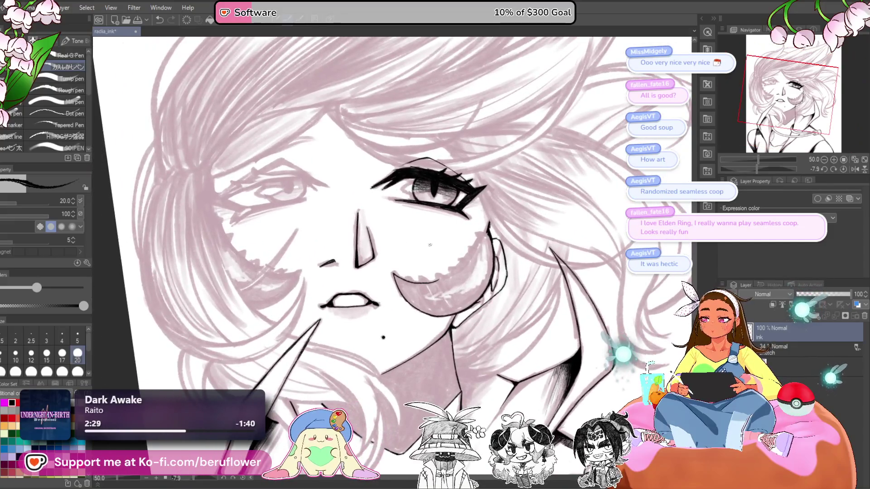
drag(528, 190, 503, 198)
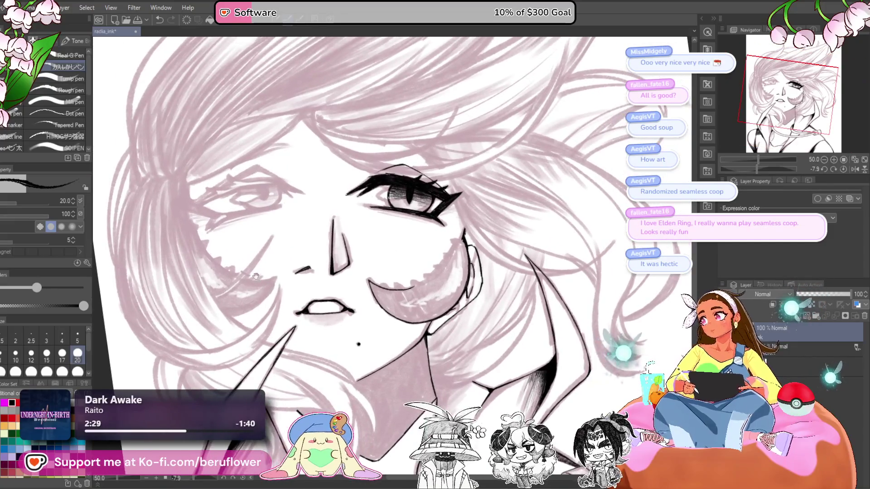
scroll(435, 259, up, 4)
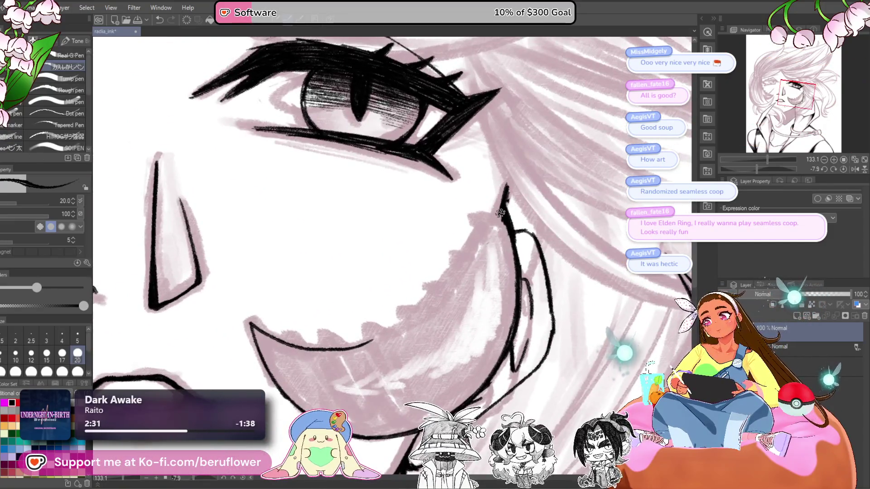
key(ctrl+z)
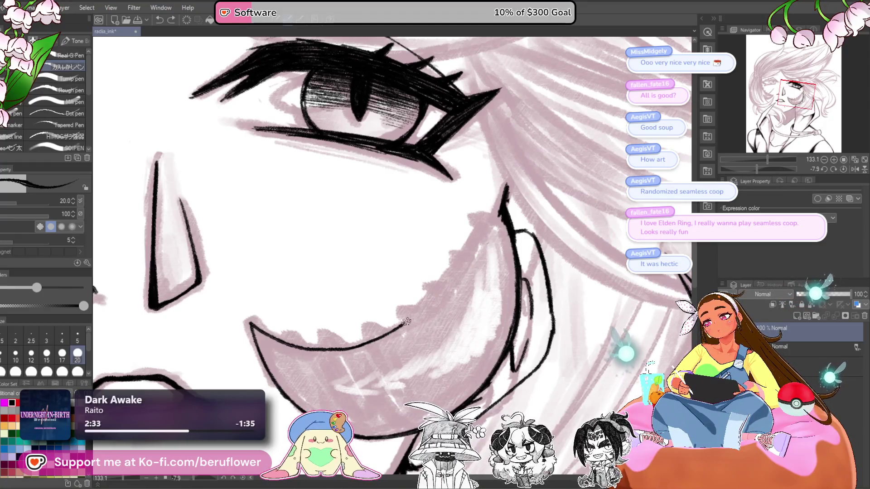
Ink a row of sharp spikes along the crescent cheek marking's curved edge
scroll(495, 209, down, 5)
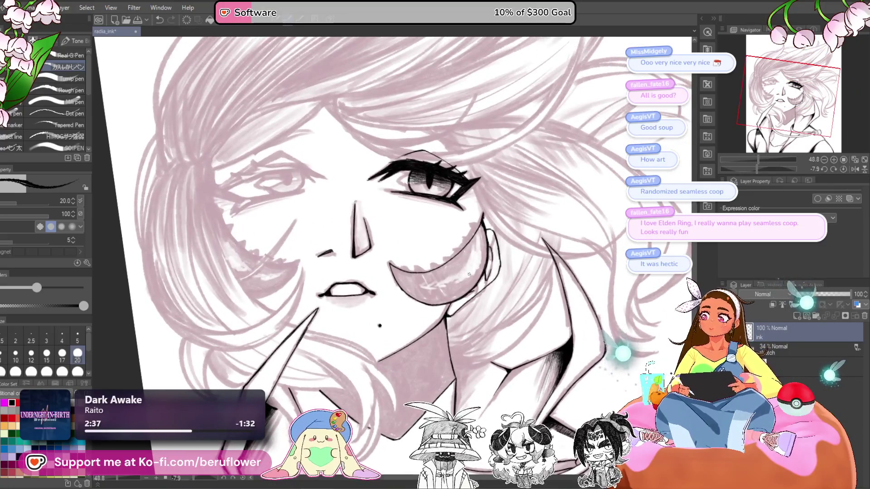
scroll(469, 274, up, 5)
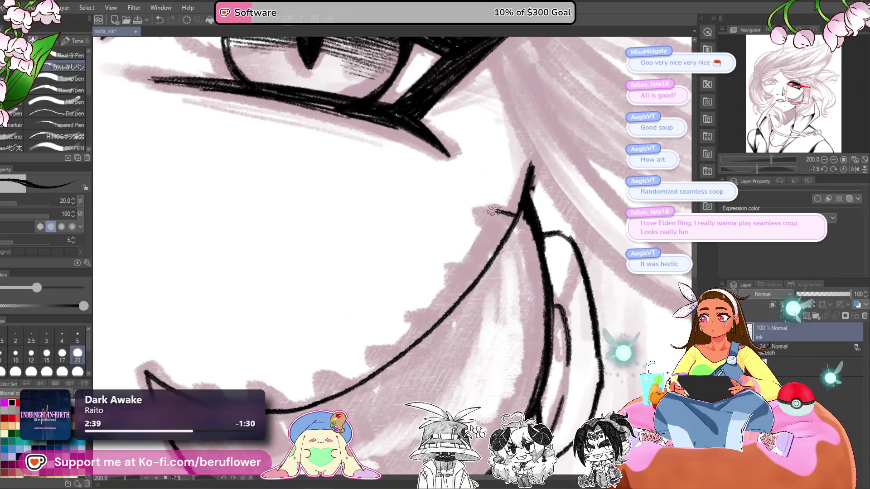
mouse_move(480, 272)
mouse_down()
mouse_move(467, 266)
mouse_move(461, 294)
mouse_move(487, 258)
mouse_move(450, 292)
mouse_move(495, 265)
mouse_move(443, 282)
mouse_move(447, 303)
mouse_up()
drag(447, 302, 472, 298)
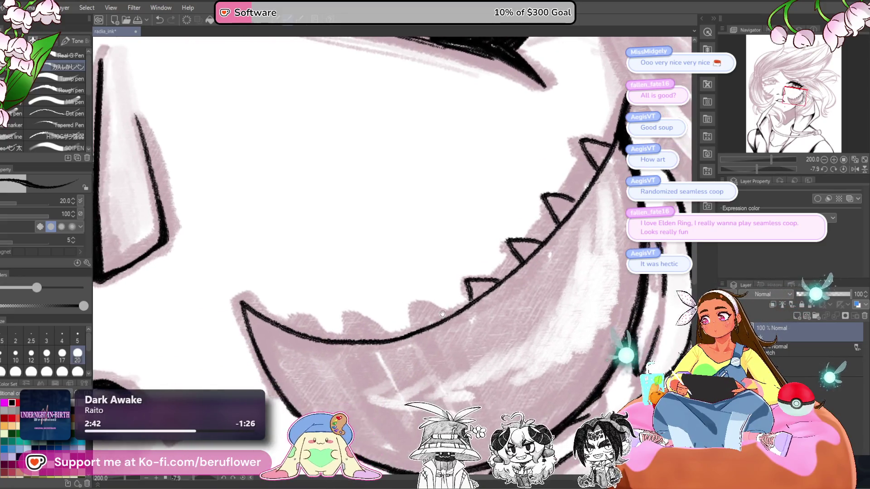
drag(416, 330, 433, 311)
drag(361, 329, 378, 345)
scroll(405, 340, down, 5)
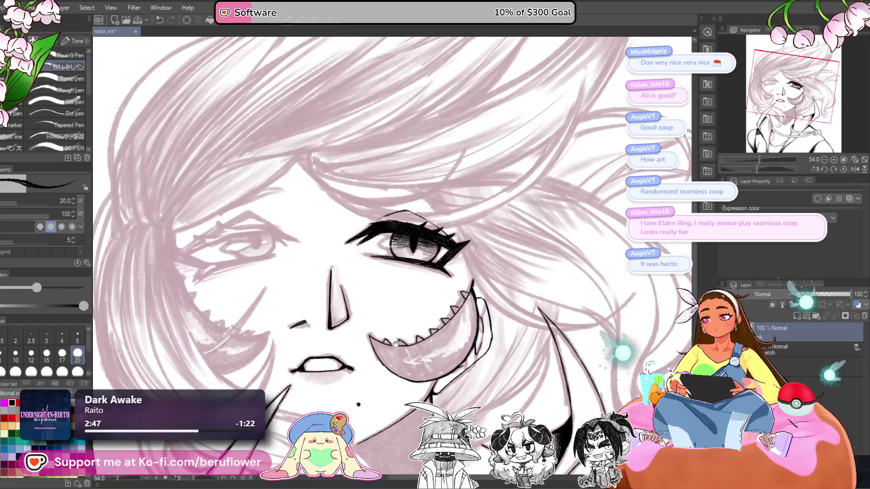
Flood-fill the cheek marking's interior and its six teeth solid black
key(g)
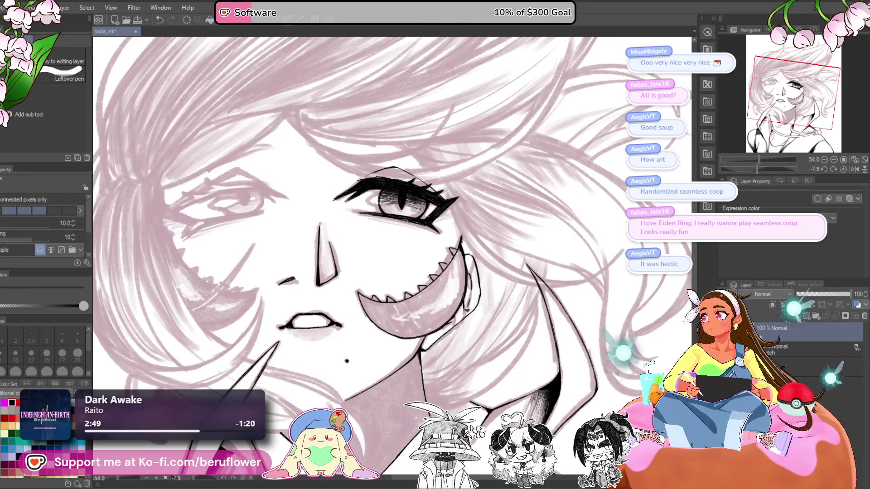
click(443, 299)
scroll(443, 299, up, 5)
click(427, 223)
click(463, 179)
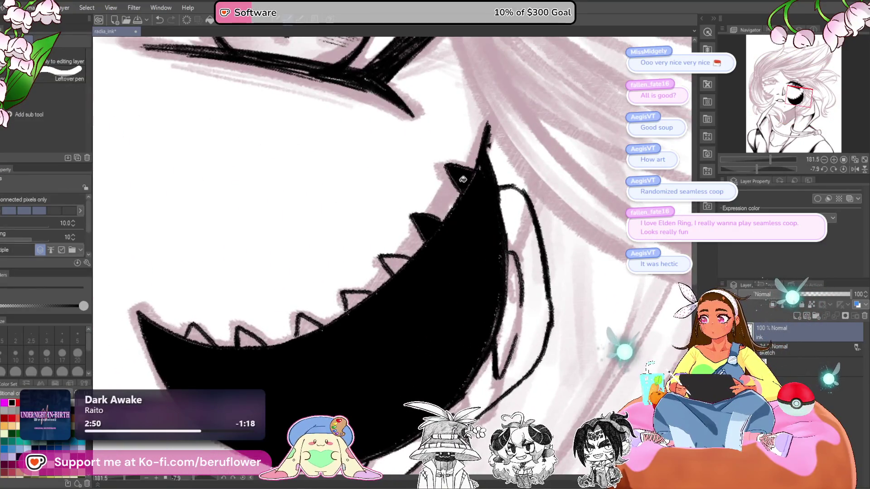
click(393, 274)
click(357, 300)
click(300, 330)
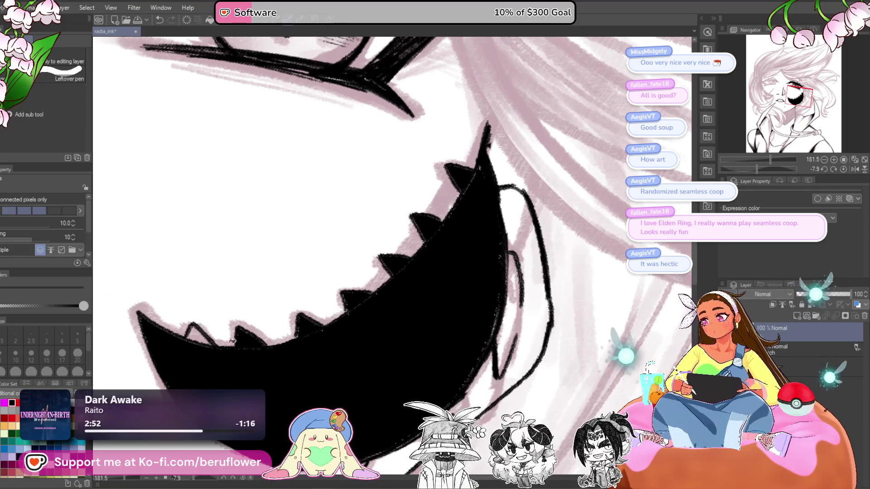
click(201, 339)
scroll(199, 341, down, 5)
With the pen at brush size 30, paint over white gaps along the marking's right edge
key(p)
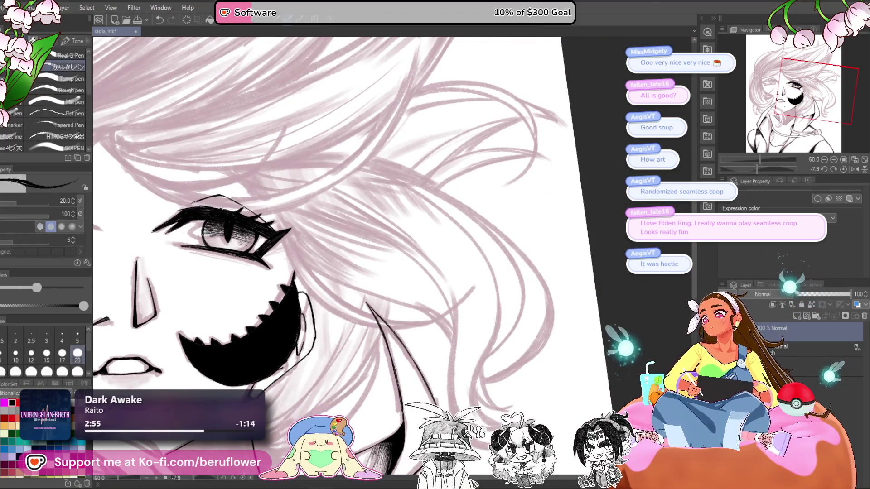
scroll(239, 343, up, 4)
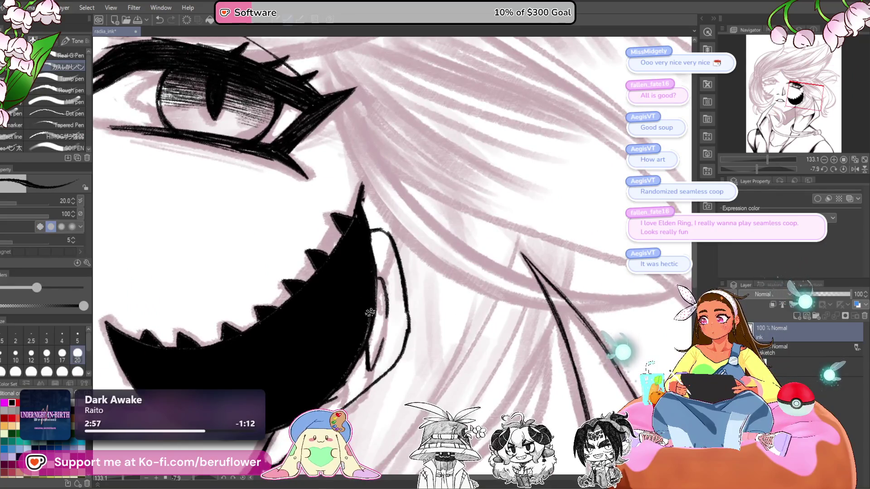
drag(328, 330, 392, 318)
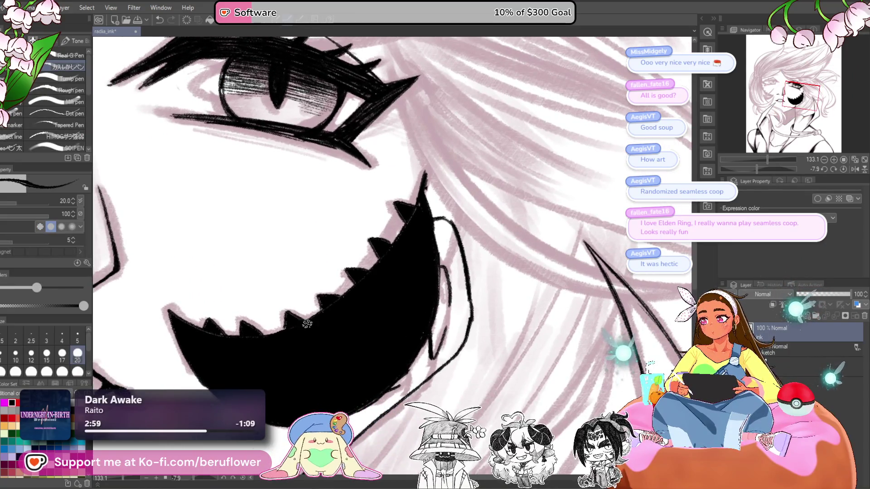
scroll(413, 207, down, 4)
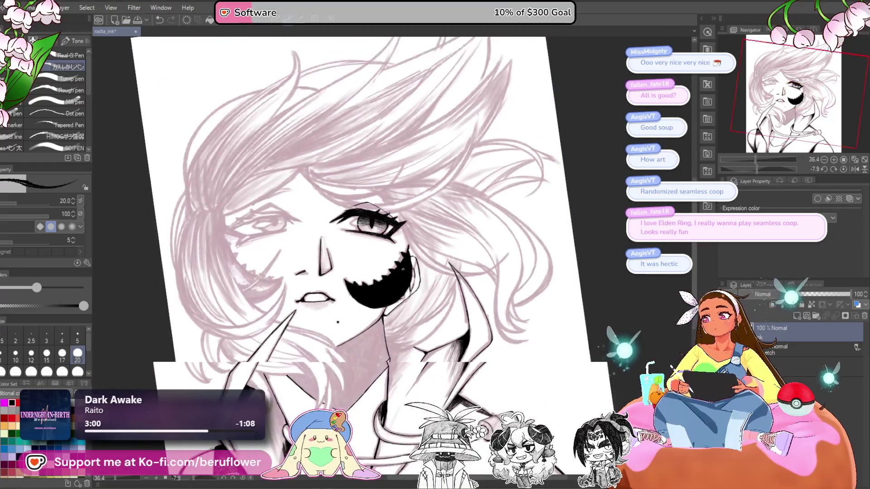
scroll(366, 391, up, 1)
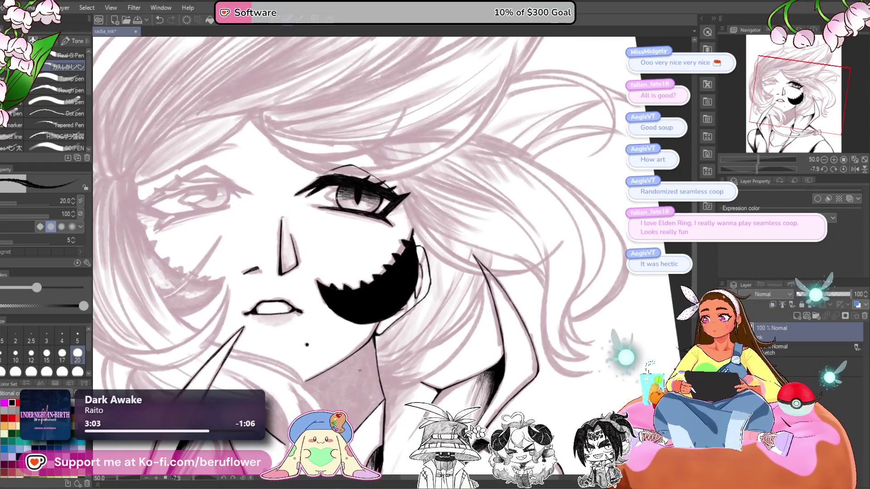
scroll(345, 340, up, 2)
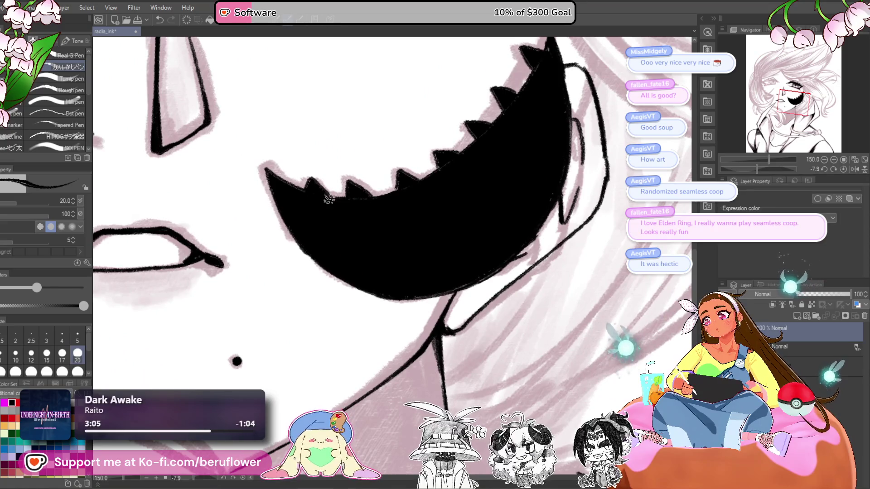
drag(540, 75, 473, 186)
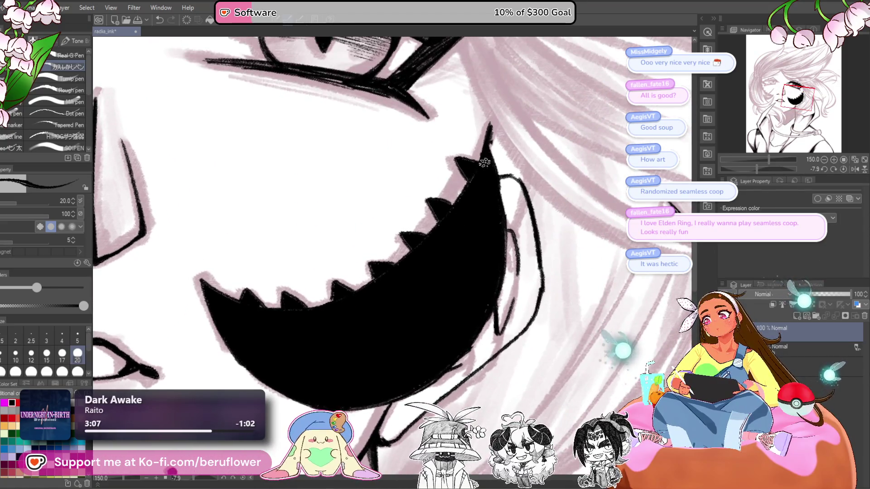
scroll(485, 162, down, 3)
scroll(466, 218, up, 2)
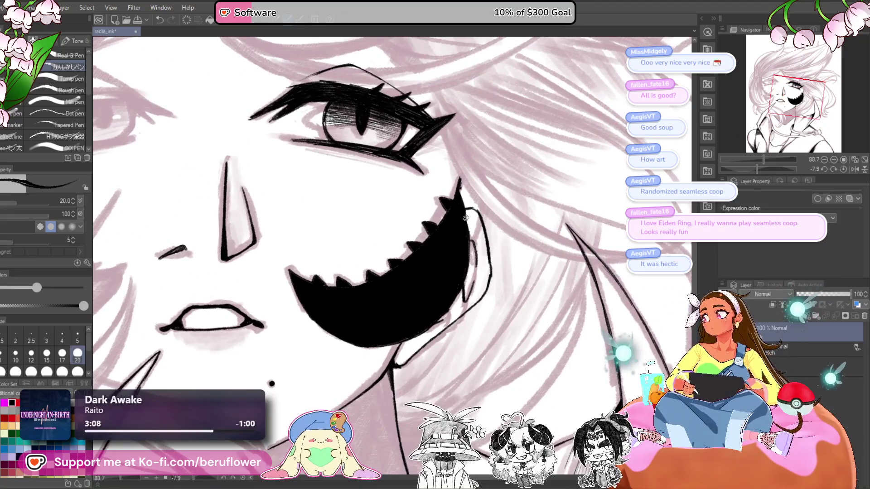
key(bracketright)
mouse_move(459, 184)
mouse_down()
mouse_move(469, 249)
mouse_move(464, 217)
mouse_up()
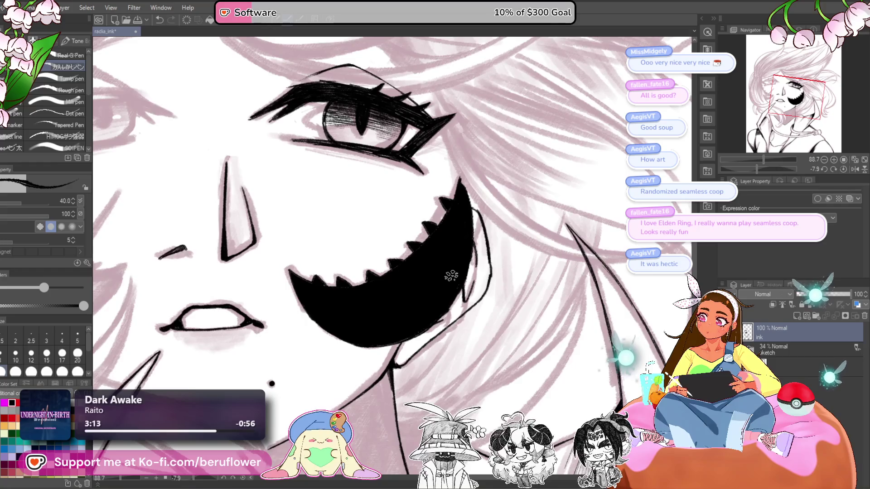
scroll(453, 276, down, 5)
scroll(453, 277, up, 3)
Recentre the view on the face and straighten the canvas rotation to zero
drag(379, 429, 384, 433)
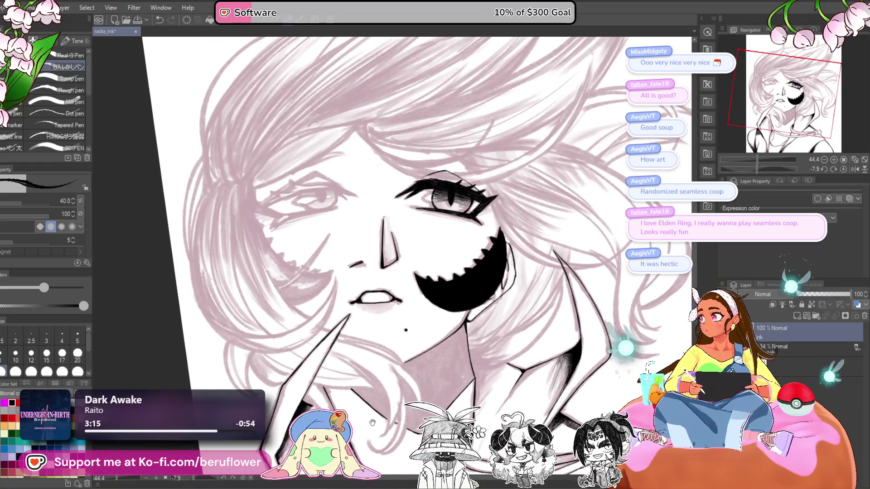
mouse_move(433, 382)
mouse_down()
mouse_move(447, 345)
mouse_move(405, 338)
mouse_move(374, 358)
mouse_up()
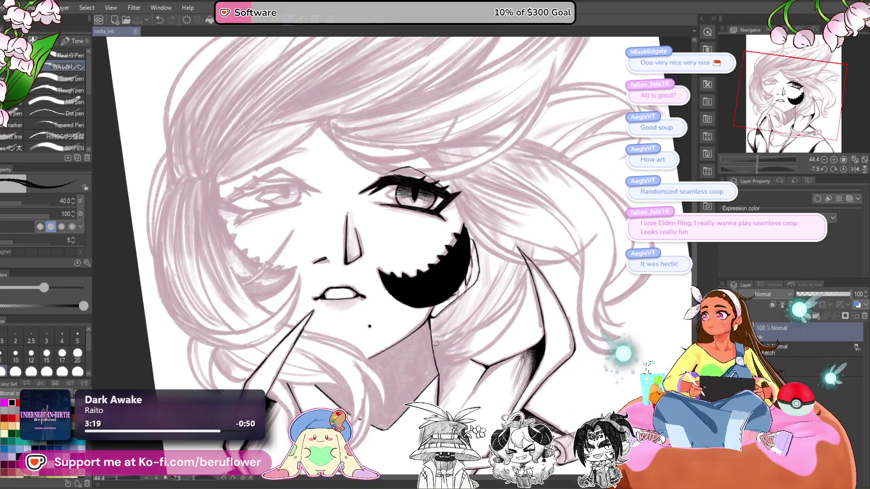
drag(437, 343, 457, 344)
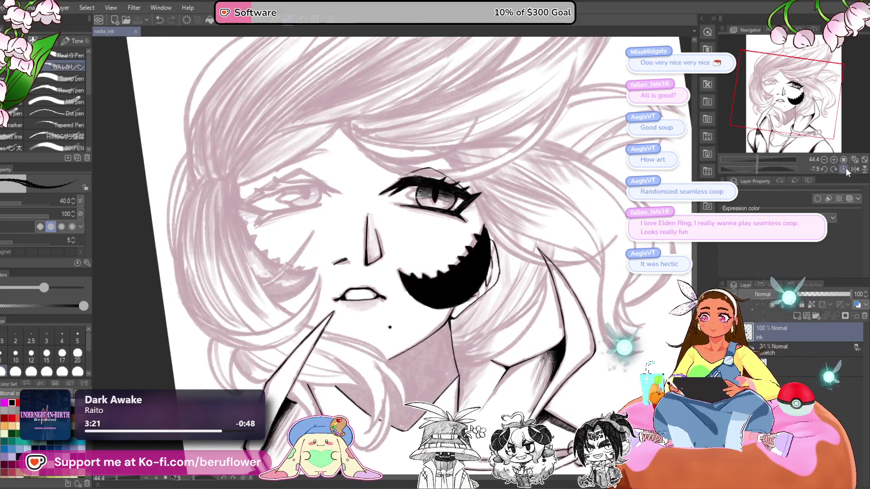
click(843, 169)
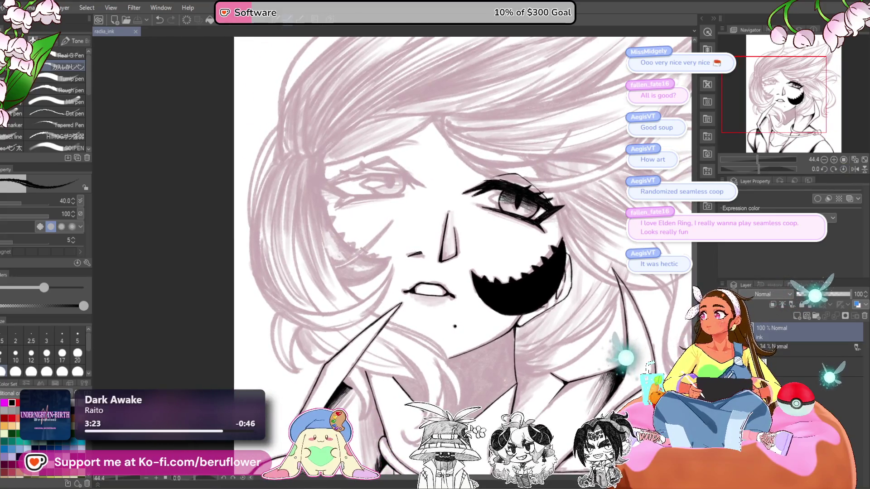
drag(738, 152, 773, 168)
Ink a long curved line beside the eye, redrawing the first attempt
scroll(364, 203, up, 5)
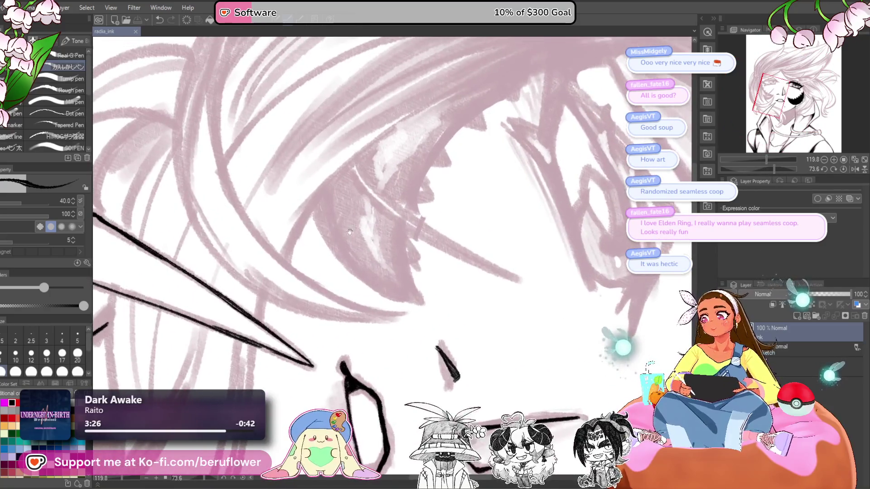
mouse_move(312, 204)
mouse_down()
mouse_move(323, 234)
mouse_move(371, 286)
mouse_move(431, 313)
mouse_up()
mouse_move(509, 87)
mouse_down()
mouse_move(484, 131)
mouse_move(404, 196)
mouse_up()
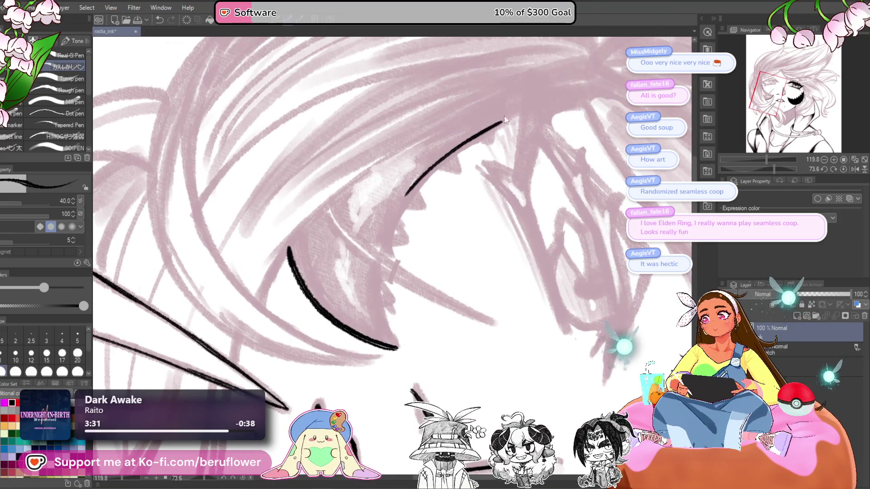
key(ctrl+z)
mouse_move(509, 115)
mouse_down()
mouse_move(485, 121)
mouse_move(399, 195)
mouse_move(380, 242)
mouse_move(389, 334)
mouse_move(398, 346)
mouse_up()
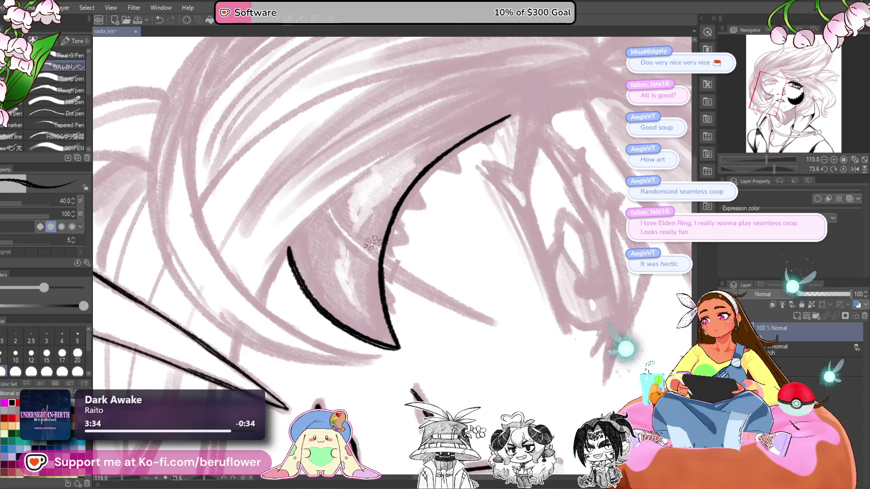
mouse_move(467, 278)
mouse_down()
mouse_move(576, 220)
mouse_move(568, 230)
mouse_up()
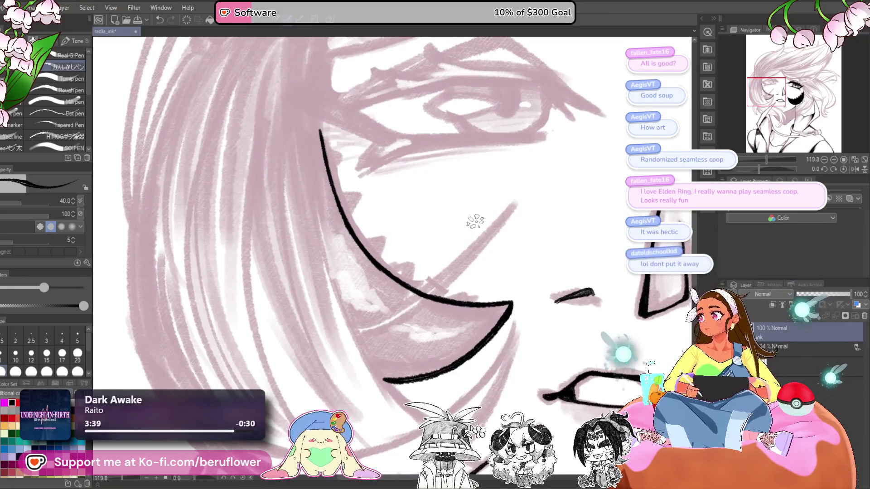
scroll(401, 264, down, 4)
scroll(454, 245, up, 2)
drag(471, 245, 493, 229)
Thicken the lower jaw line and darken the cheek line
drag(425, 270, 402, 297)
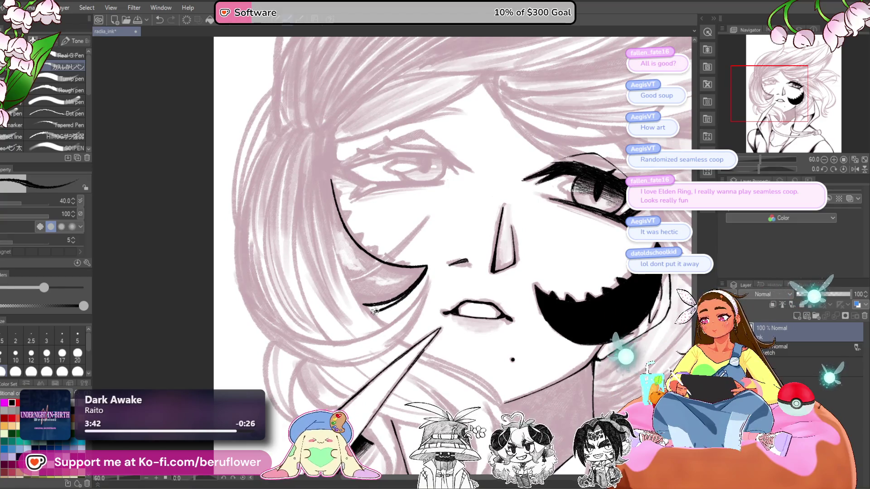
scroll(372, 306, up, 5)
drag(460, 270, 374, 310)
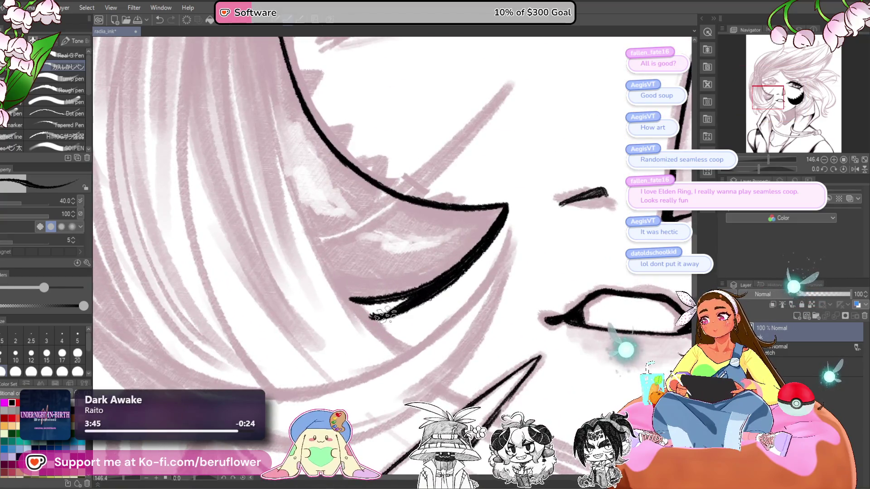
drag(435, 290, 376, 308)
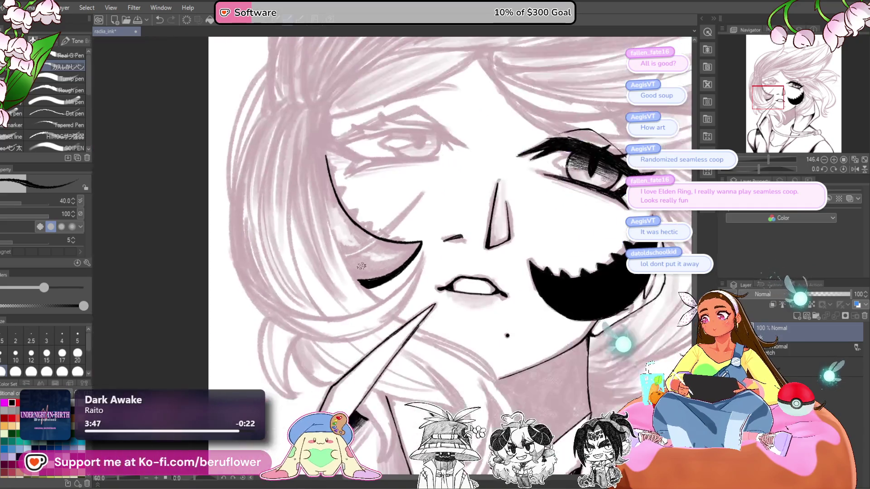
scroll(369, 308, down, 5)
drag(339, 185, 349, 263)
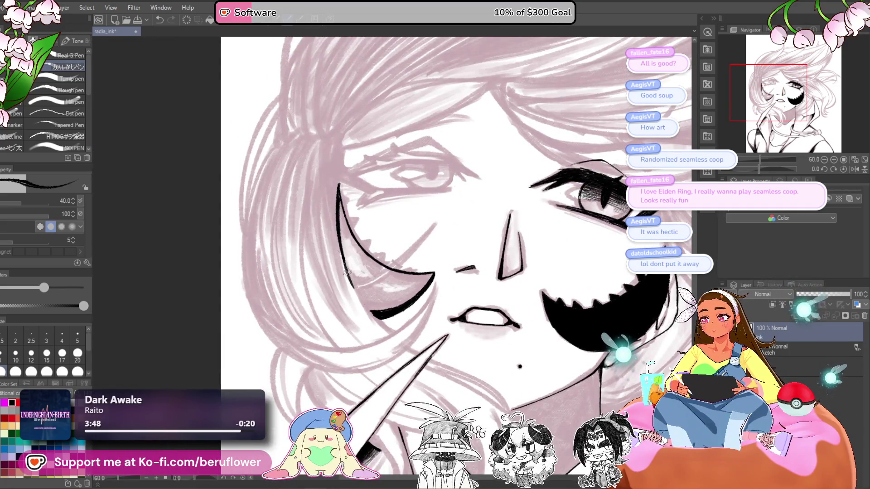
Ink the tip of the left cheek crescent
mouse_move(567, 286)
mouse_down()
mouse_move(387, 350)
mouse_move(441, 360)
mouse_up()
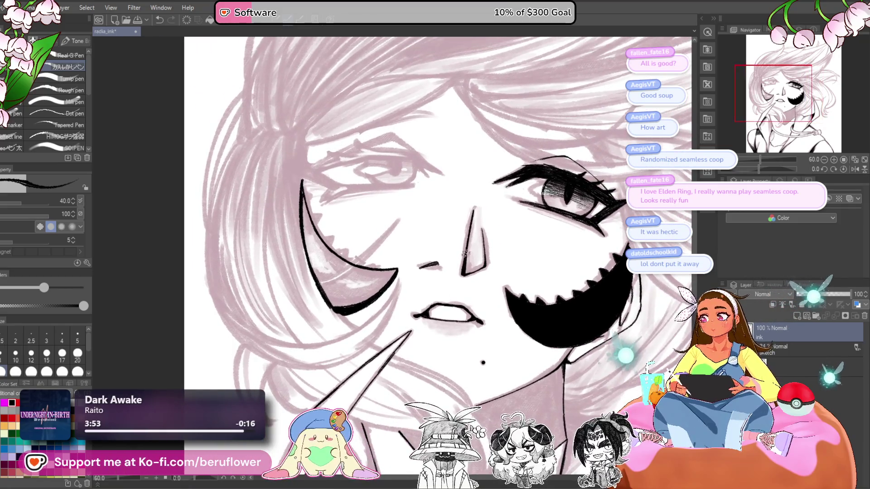
scroll(488, 241, up, 5)
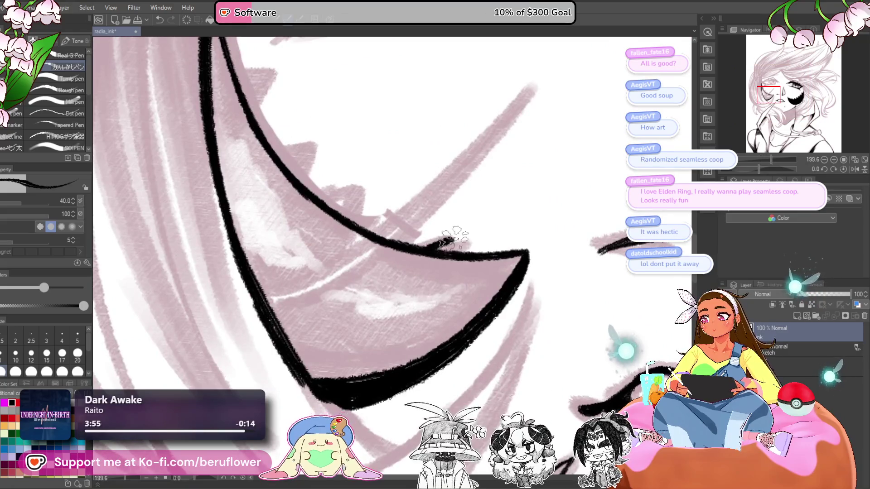
drag(455, 239, 453, 240)
scroll(453, 240, down, 2)
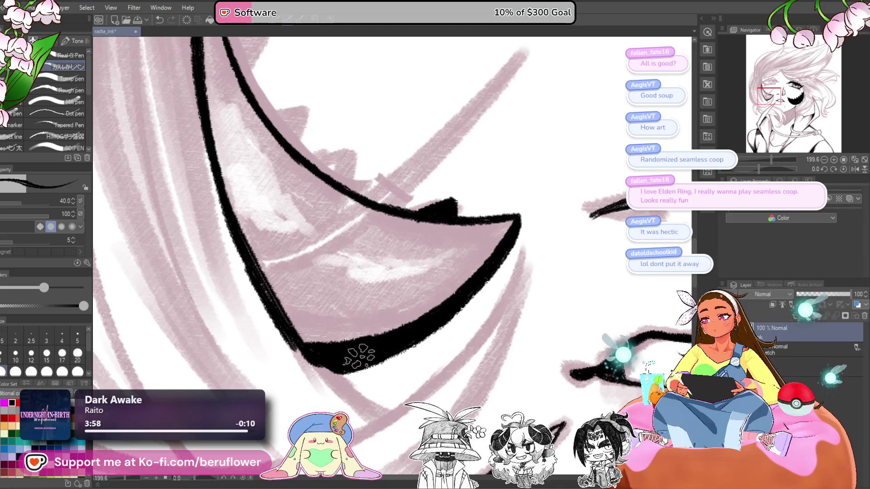
drag(376, 329, 411, 367)
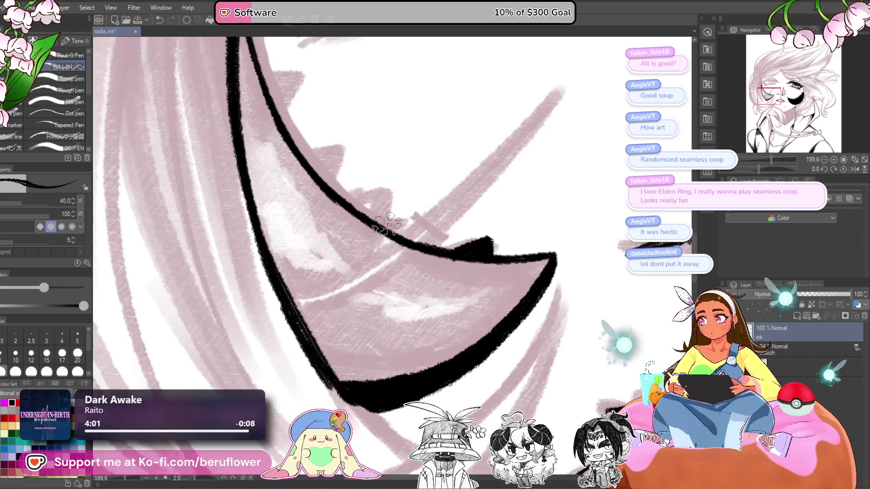
mouse_move(381, 225)
mouse_down()
mouse_move(424, 217)
mouse_move(433, 254)
mouse_up()
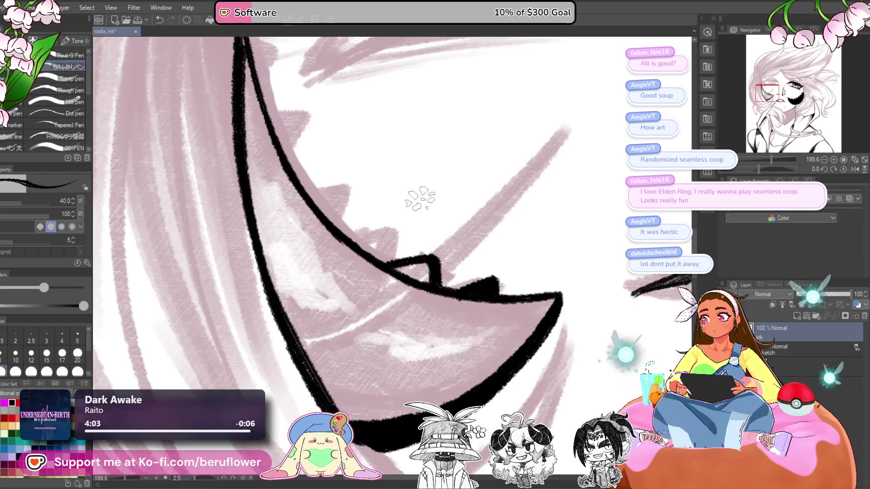
Draw a row of teeth along the crescent's inner edge
mouse_move(337, 224)
mouse_down()
mouse_move(388, 227)
mouse_move(382, 257)
mouse_up()
drag(414, 204, 434, 245)
key(ctrl+z)
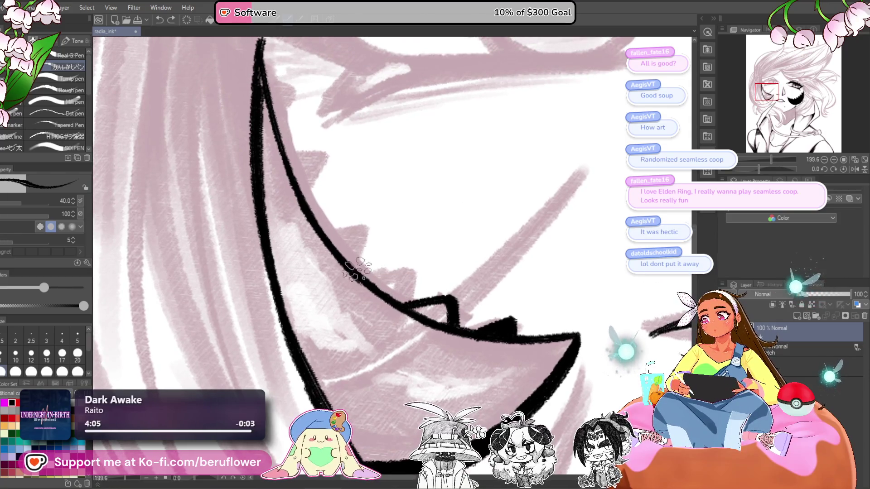
key(ctrl+y)
drag(414, 212, 482, 221)
mouse_move(386, 227)
mouse_down()
mouse_move(428, 221)
mouse_move(430, 265)
mouse_up()
drag(431, 265, 443, 299)
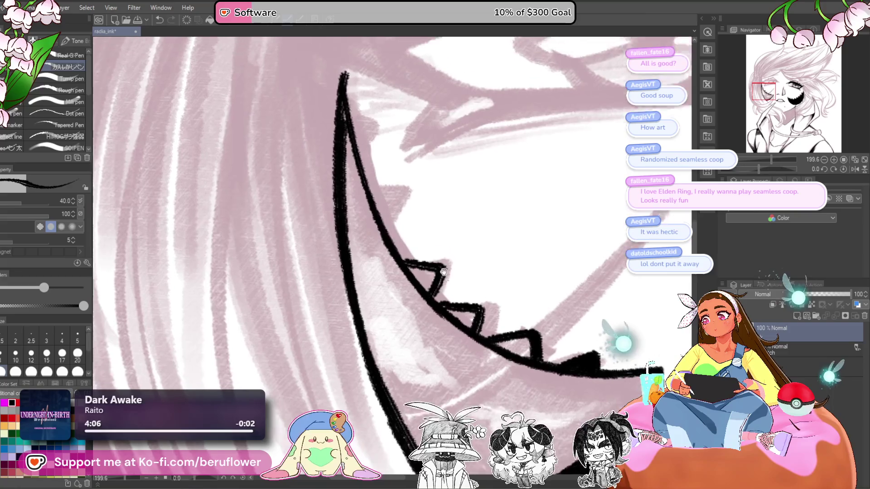
mouse_move(388, 229)
mouse_down()
mouse_move(413, 237)
mouse_move(420, 272)
mouse_move(410, 229)
mouse_move(385, 254)
mouse_up()
drag(385, 191, 385, 254)
mouse_move(358, 219)
mouse_down()
mouse_move(390, 240)
mouse_move(393, 225)
mouse_up()
Paint black along the crescent's lower edge and between its teeth
scroll(392, 225, down, 6)
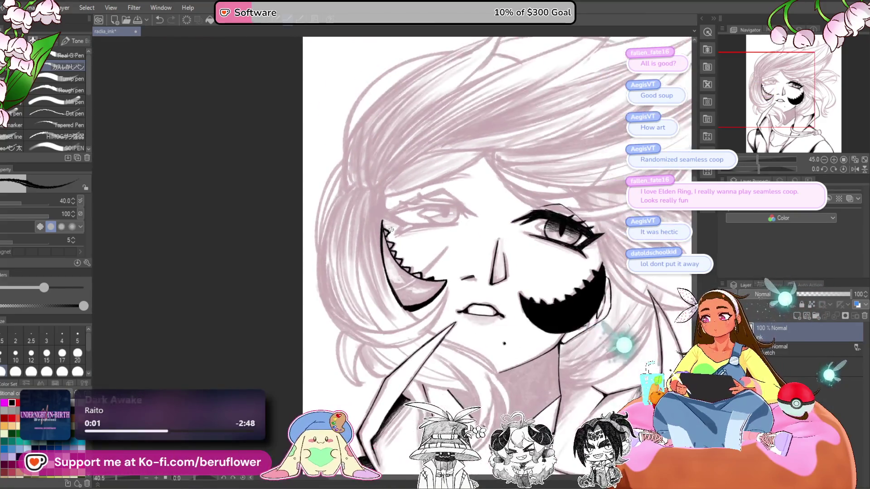
scroll(417, 208, up, 2)
scroll(417, 209, up, 4)
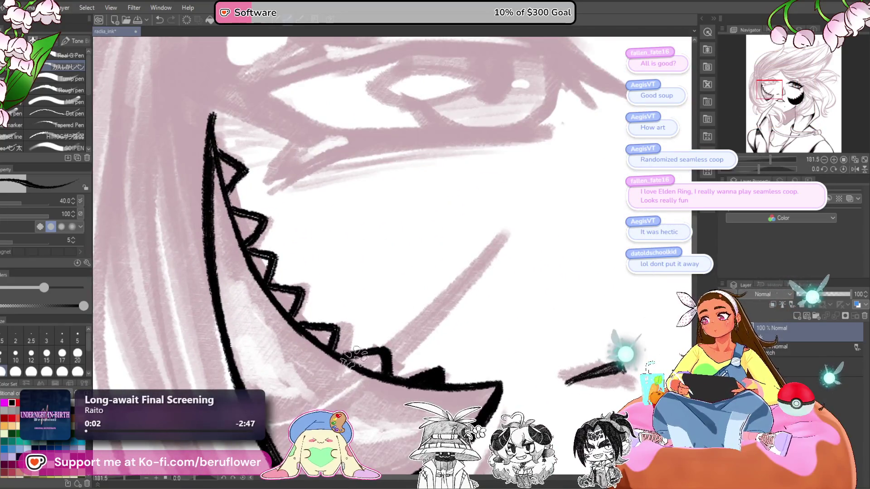
drag(349, 358, 410, 374)
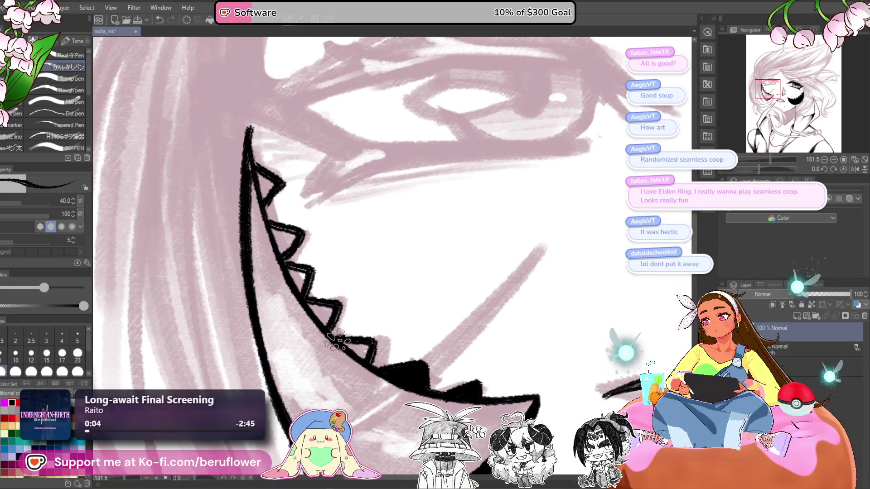
mouse_move(308, 308)
mouse_down()
mouse_move(356, 343)
mouse_move(322, 298)
mouse_move(338, 303)
mouse_move(344, 333)
mouse_up()
drag(333, 299, 356, 311)
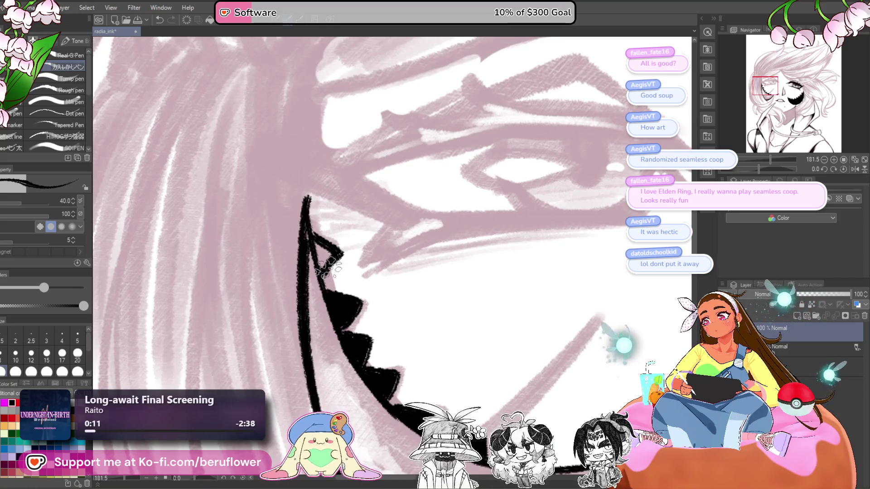
scroll(330, 252, down, 6)
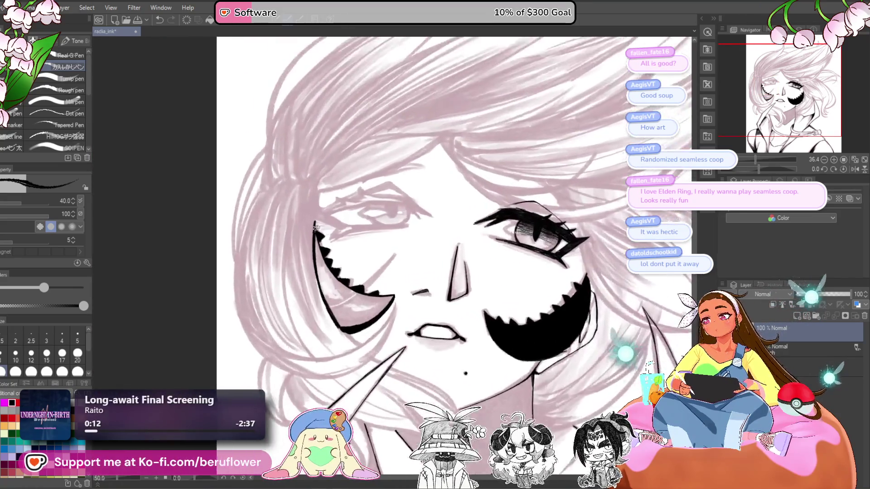
Flood-fill the left cheek crescent solid black
key(g)
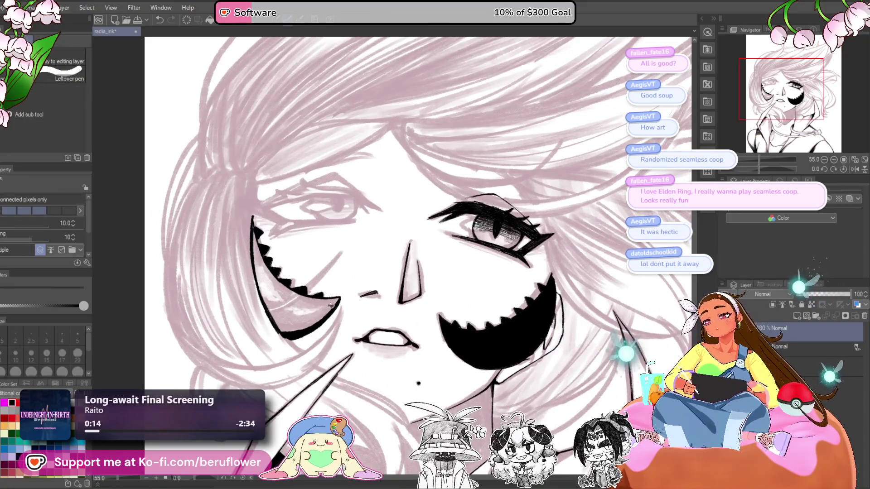
click(317, 309)
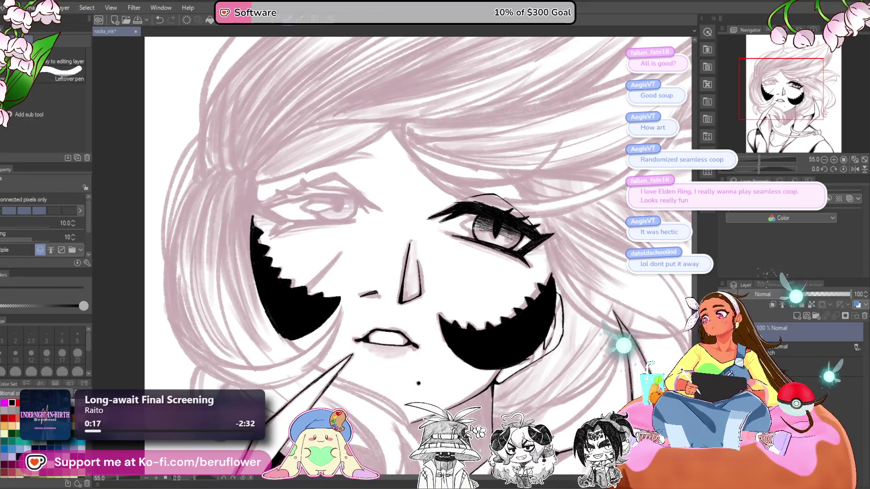
key(p)
drag(279, 273, 338, 173)
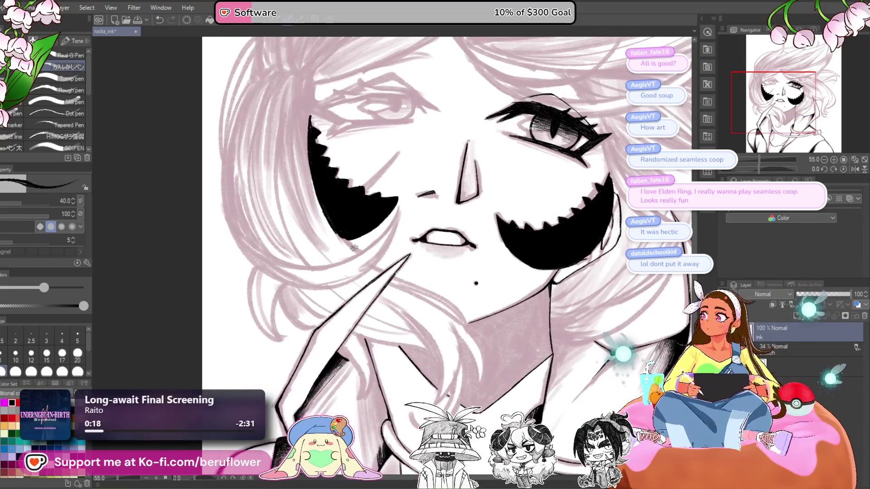
Rotate the canvas 60 degrees and fill in the toothed shape's lower-left edge
scroll(448, 188, up, 3)
drag(448, 188, 401, 269)
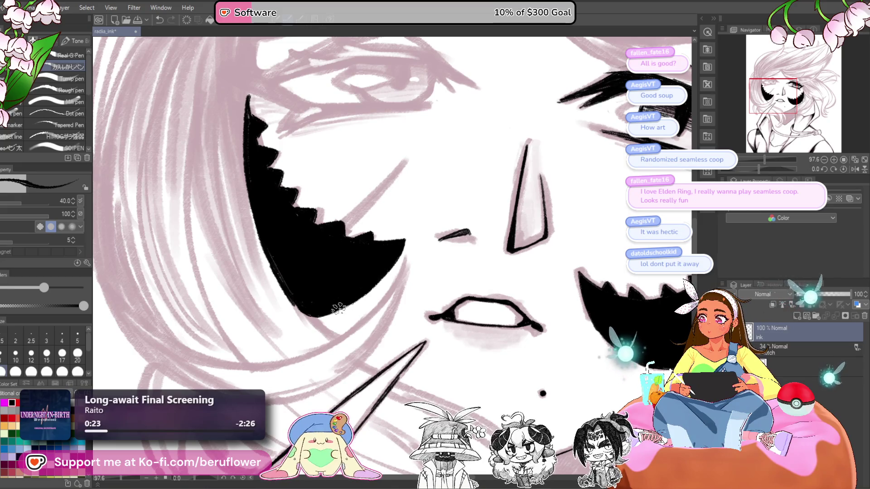
scroll(303, 311, down, 3)
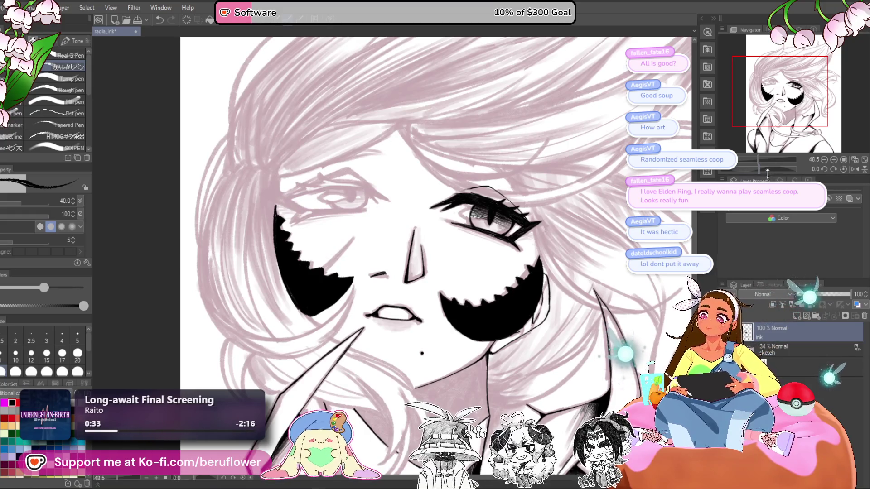
drag(758, 169, 773, 180)
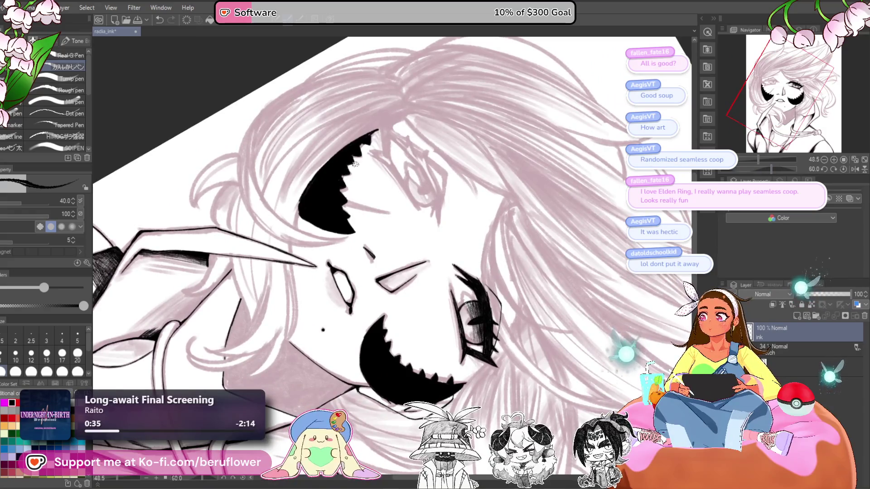
scroll(355, 164, up, 5)
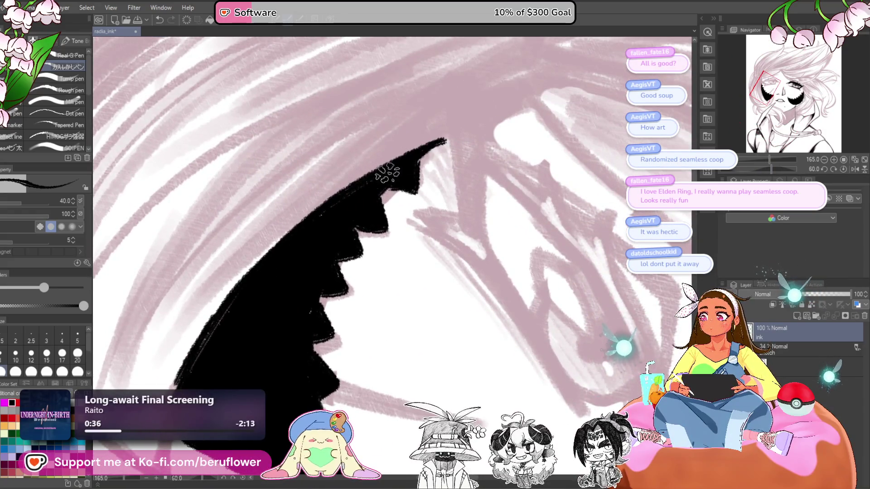
drag(298, 326, 363, 265)
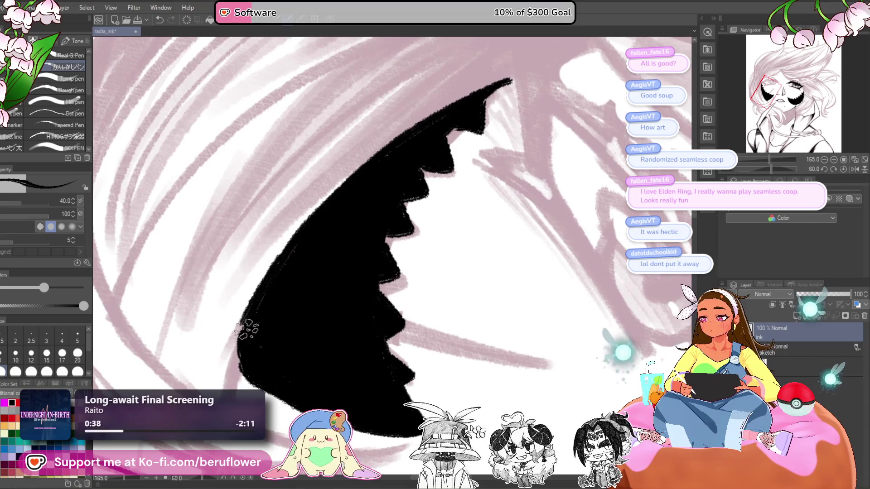
mouse_move(247, 330)
mouse_down()
mouse_move(229, 388)
mouse_move(264, 288)
mouse_move(232, 387)
mouse_up()
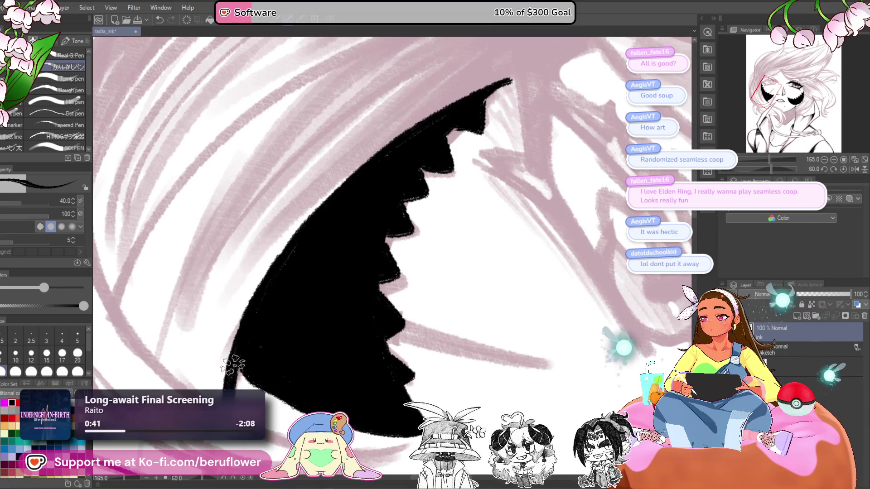
Pan and zoom to check the face, then tilt the canvas to a drawing angle
scroll(233, 366, down, 5)
scroll(366, 205, up, 3)
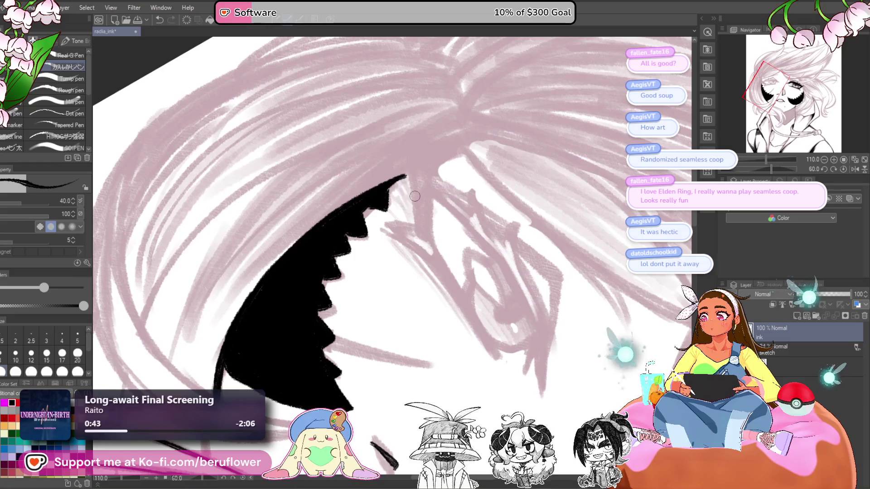
drag(426, 211, 440, 249)
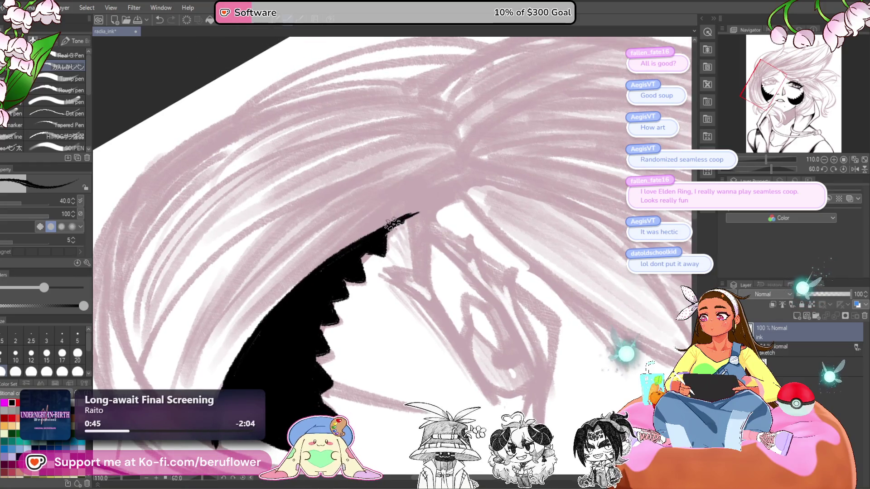
scroll(312, 277, down, 8)
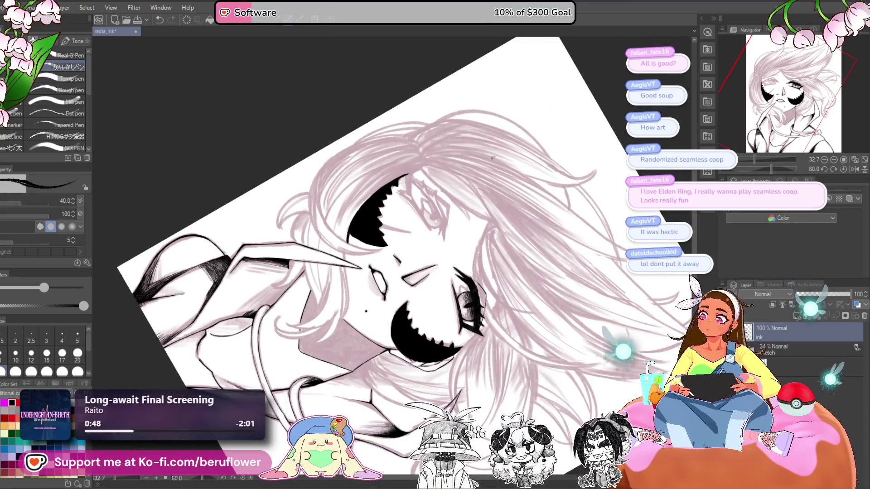
scroll(493, 157, up, 4)
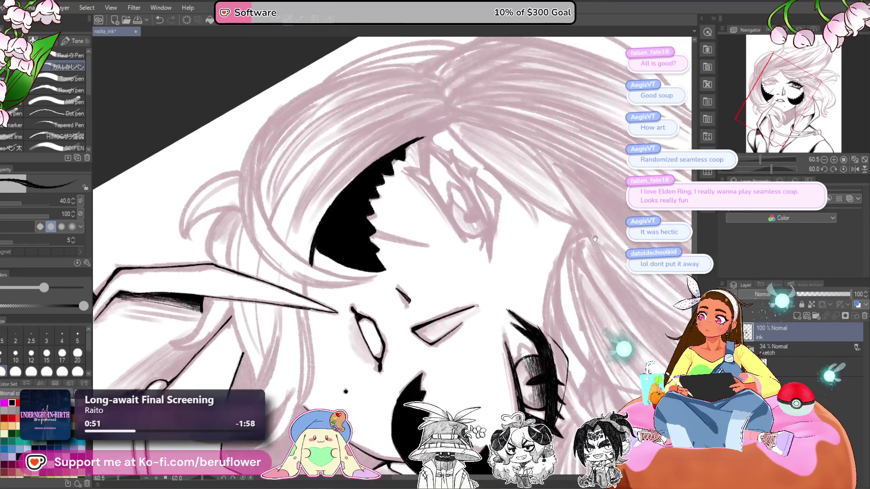
drag(777, 169, 747, 167)
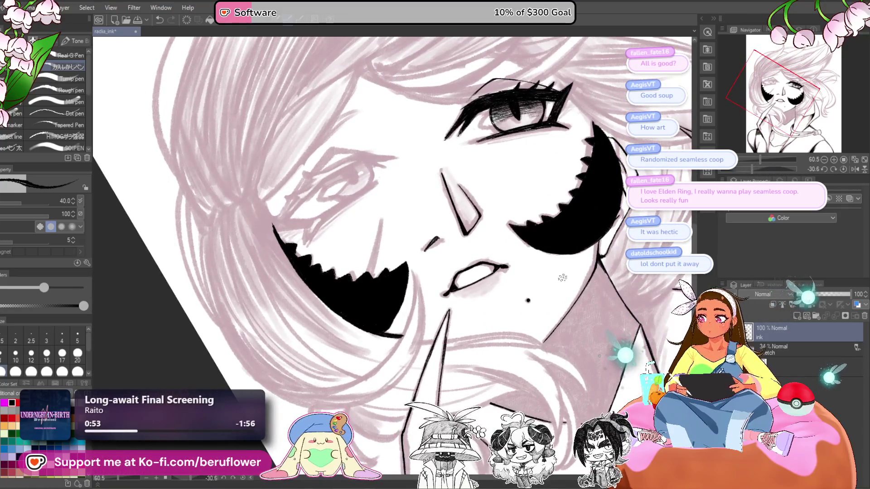
Cut a thin hair strand through the lower black marking and ink its edge line thicker
drag(363, 294, 349, 319)
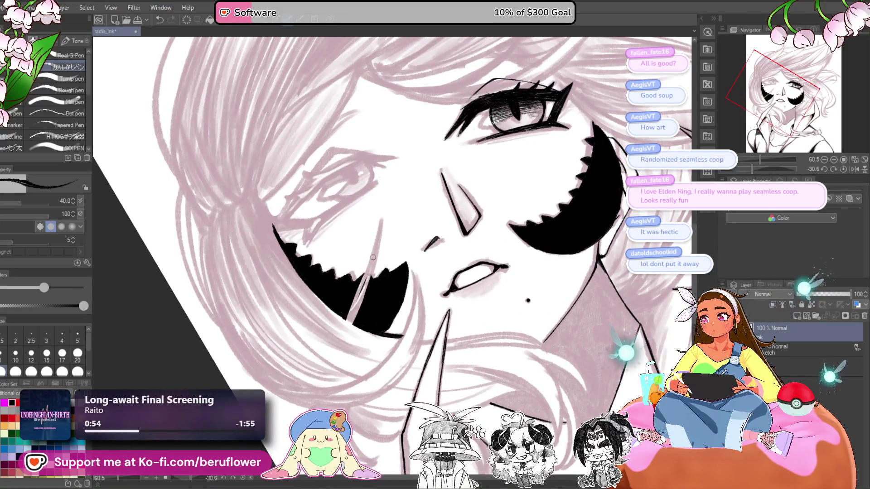
drag(368, 272, 353, 315)
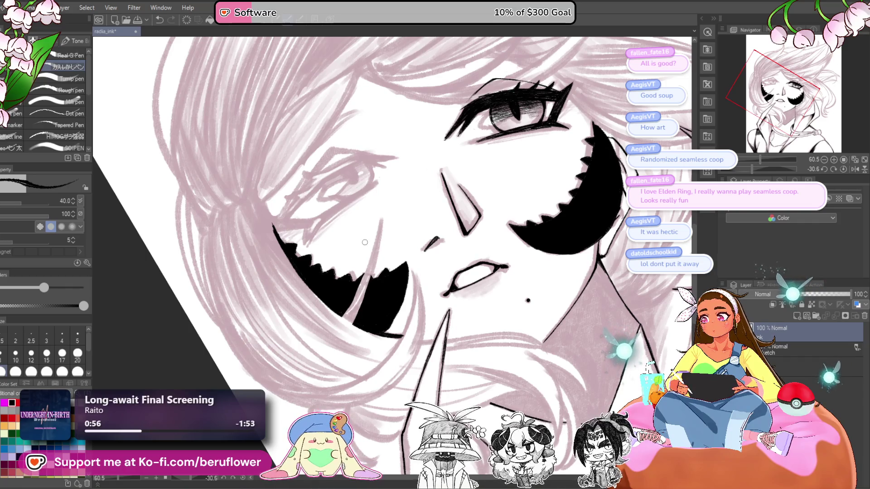
scroll(365, 242, up, 4)
drag(385, 198, 310, 379)
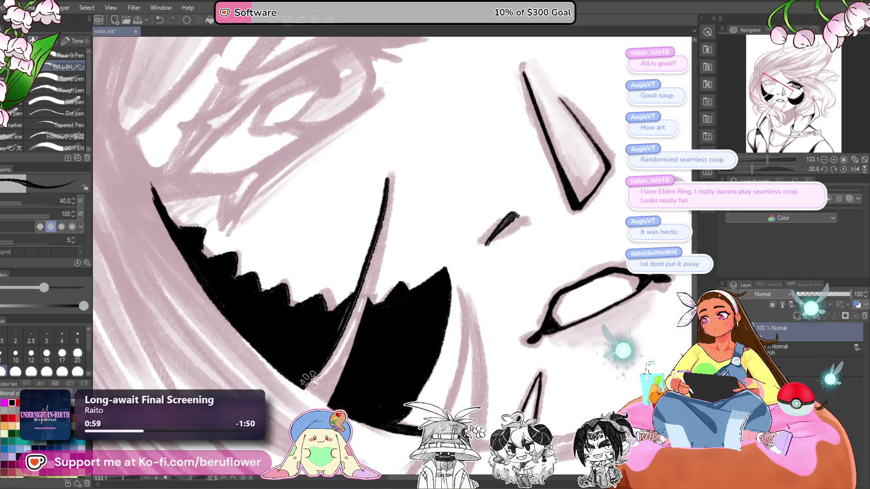
drag(391, 184, 369, 304)
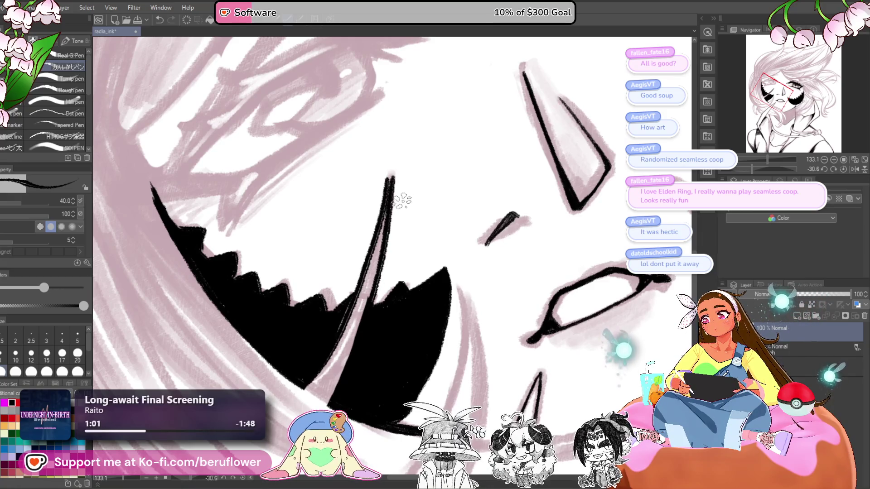
key(ctrl+z)
drag(390, 181, 353, 355)
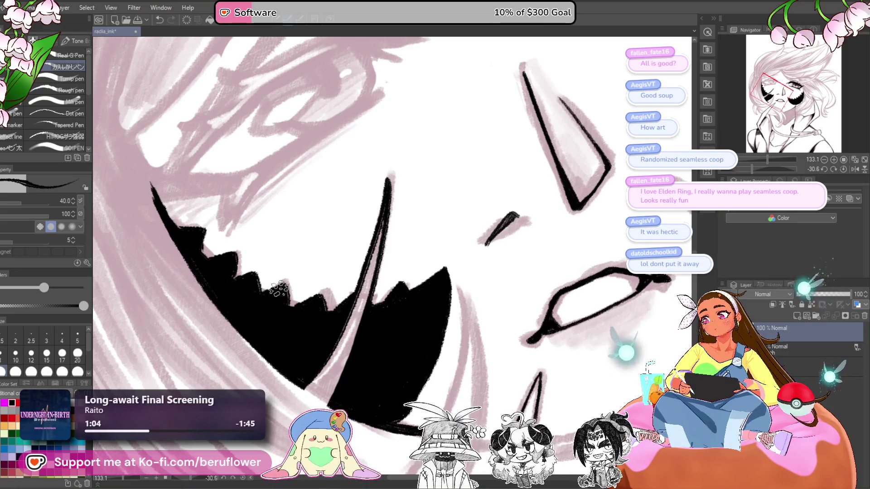
Reset the canvas rotation upright and darken the marking's left edge beside the strand
drag(320, 295, 317, 292)
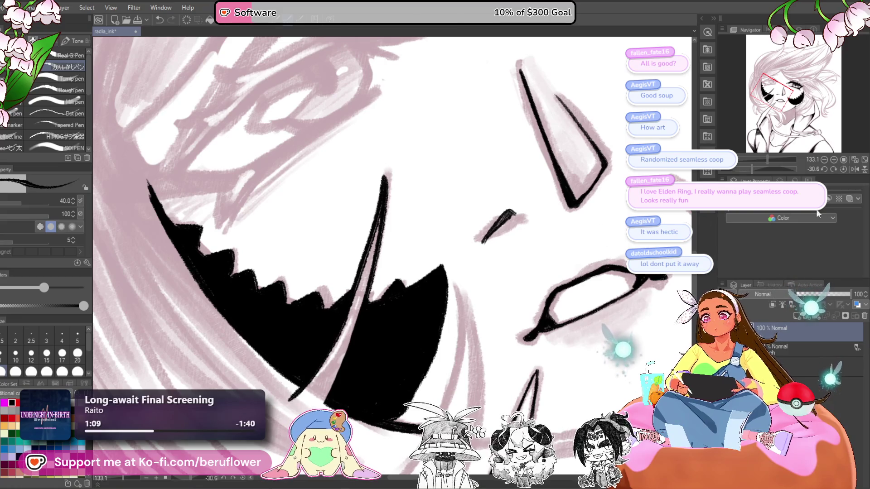
click(834, 169)
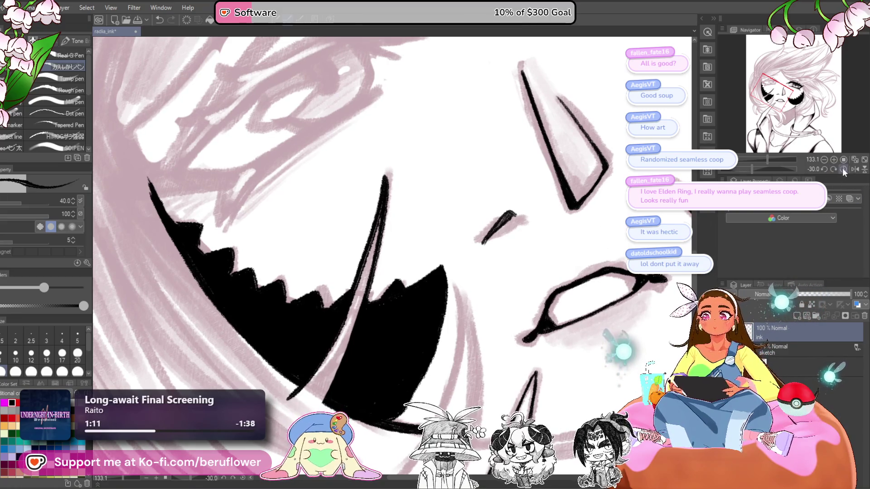
click(844, 170)
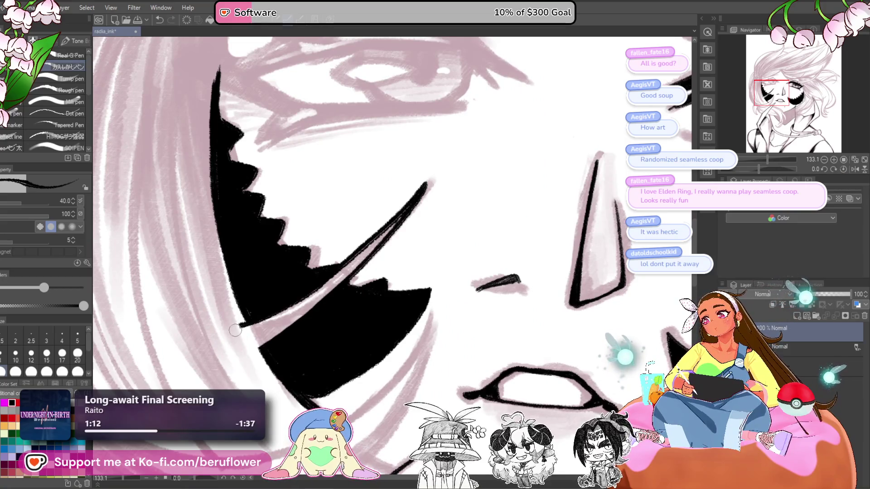
drag(228, 247, 238, 317)
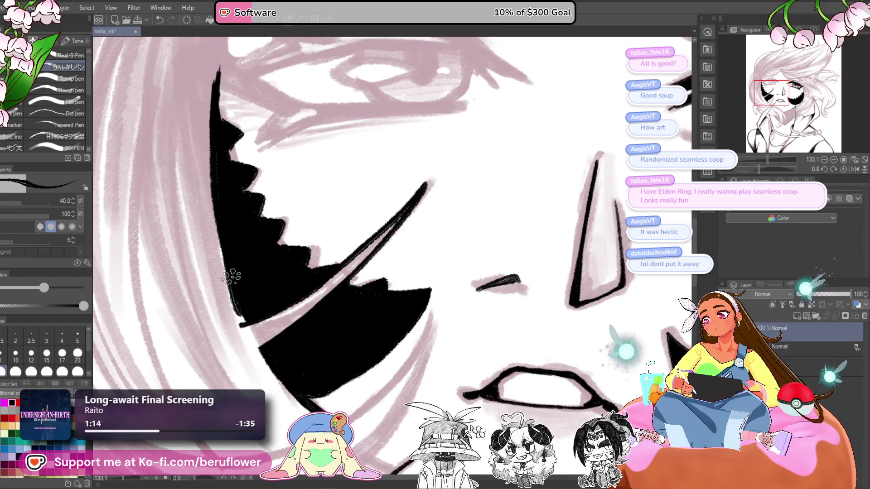
drag(233, 280, 250, 311)
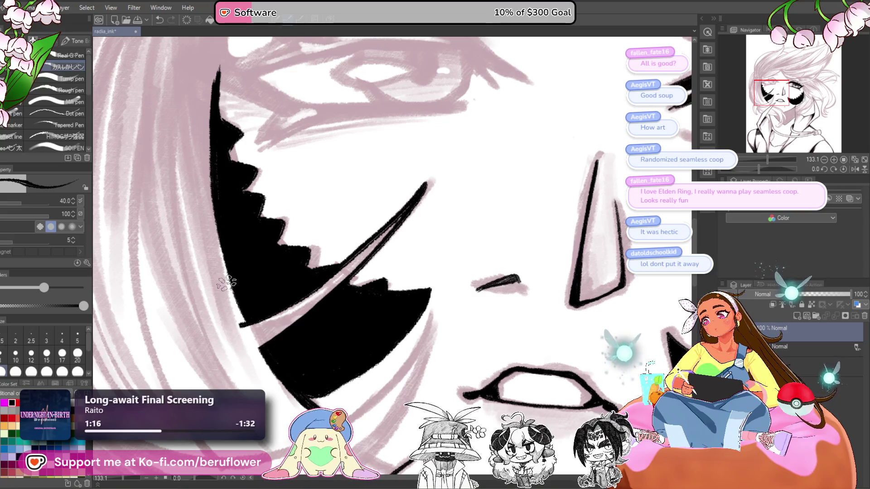
scroll(241, 326, down, 4)
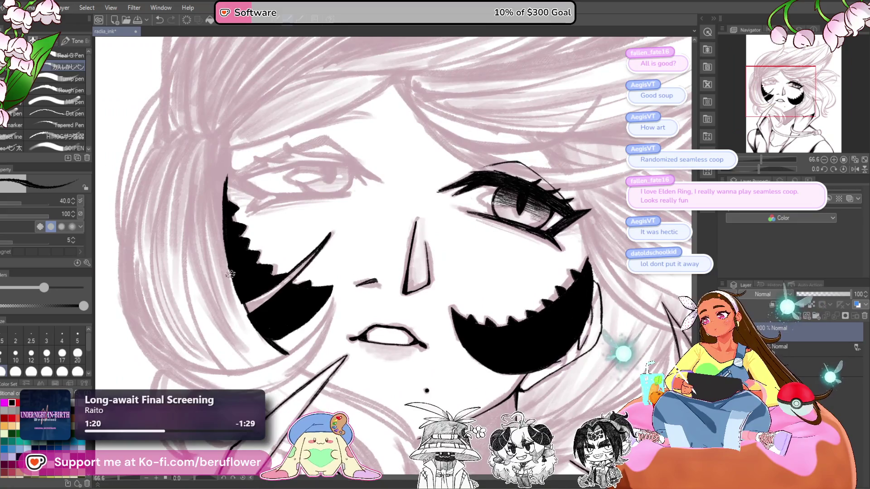
drag(230, 274, 258, 323)
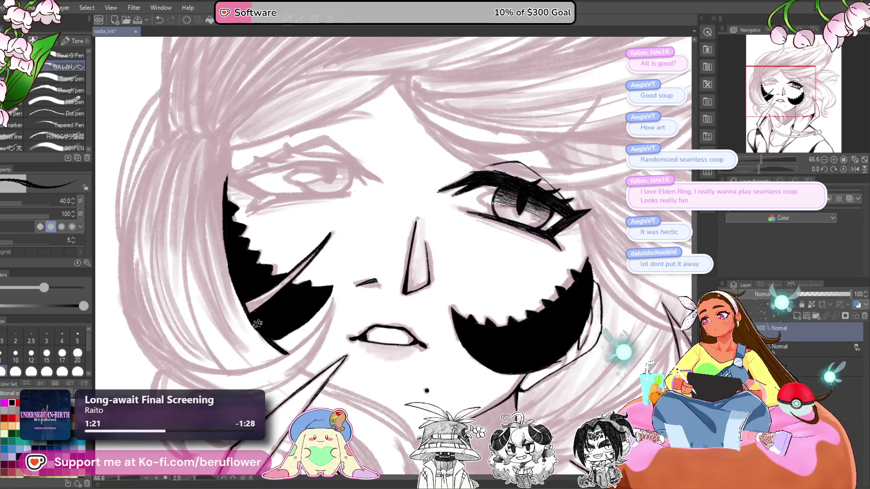
scroll(281, 341, down, 2)
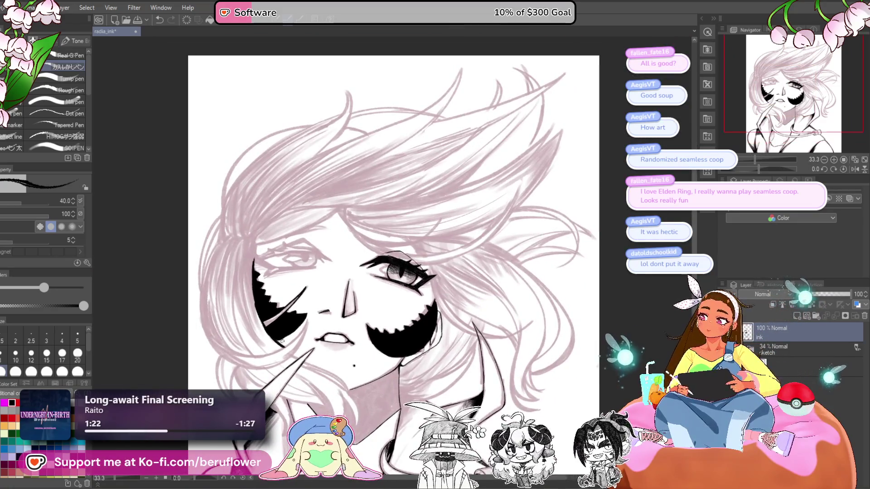
scroll(282, 341, up, 6)
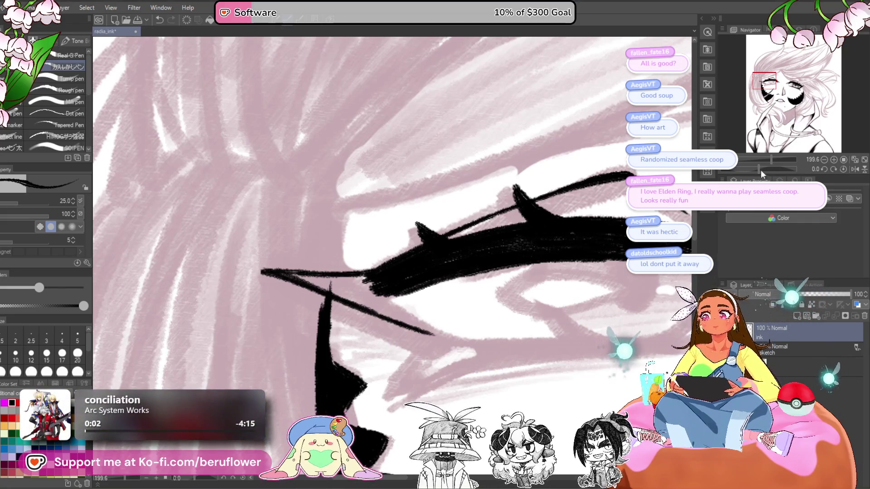
Tilt the canvas and ink thick vertical lash strokes rising from the upper lid
drag(760, 170, 774, 170)
drag(330, 135, 329, 210)
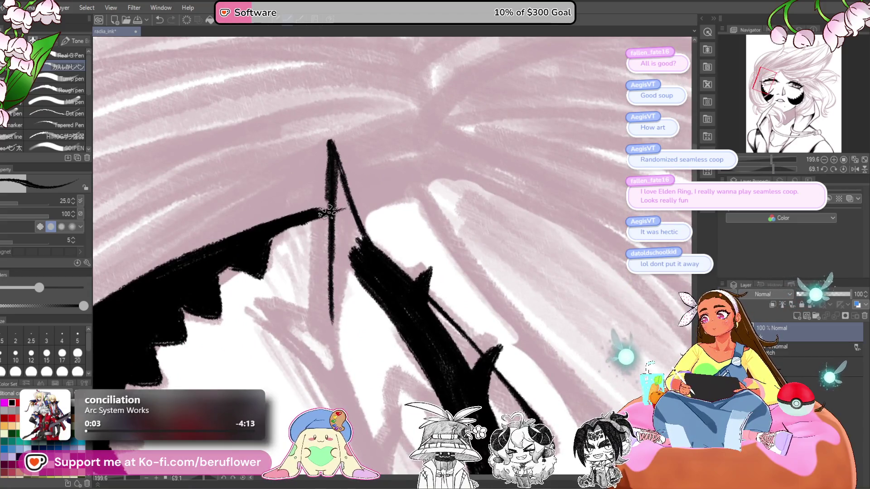
key(ctrl+z)
drag(331, 142, 327, 254)
drag(330, 133, 327, 331)
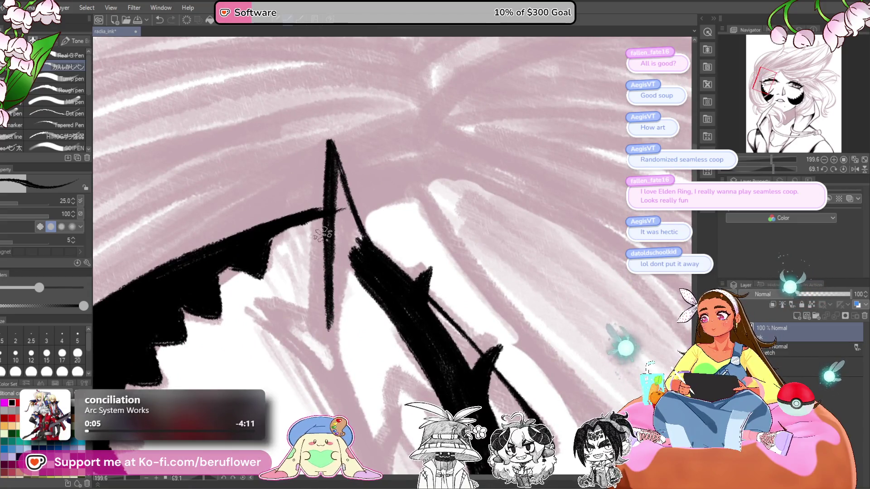
drag(322, 234, 327, 338)
drag(329, 141, 318, 337)
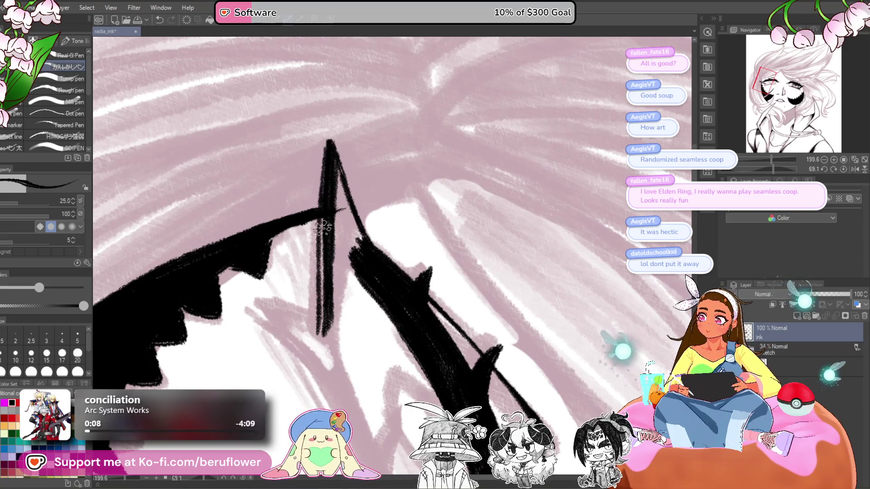
drag(323, 213, 320, 337)
drag(326, 253, 320, 339)
Draw the spike's other side and fill the tall lash spike solid black
scroll(322, 227, down, 2)
drag(355, 200, 337, 291)
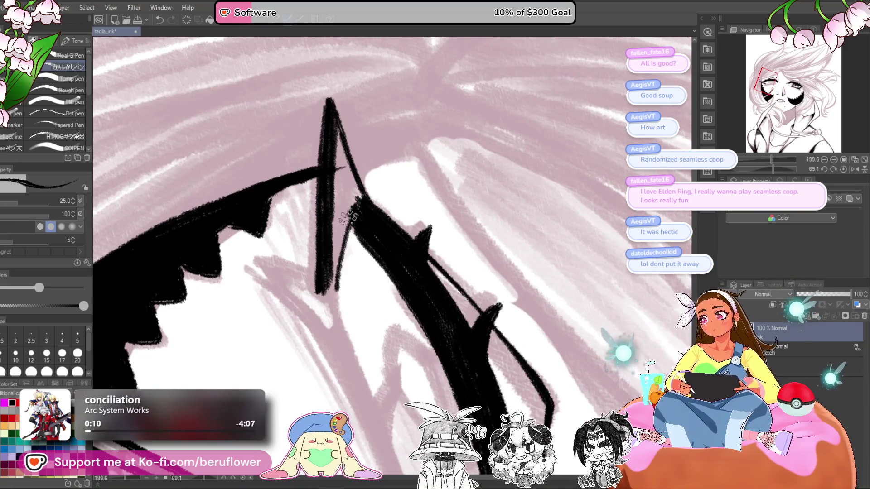
drag(348, 218, 330, 299)
drag(331, 142, 333, 236)
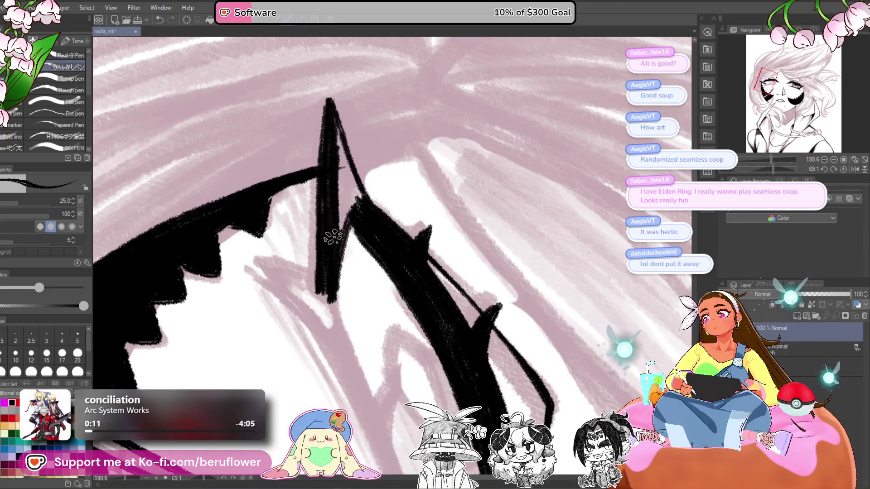
drag(342, 204, 347, 228)
drag(333, 113, 349, 208)
mouse_move(344, 154)
mouse_down()
mouse_move(363, 218)
mouse_move(341, 149)
mouse_move(340, 213)
mouse_up()
drag(338, 127, 371, 223)
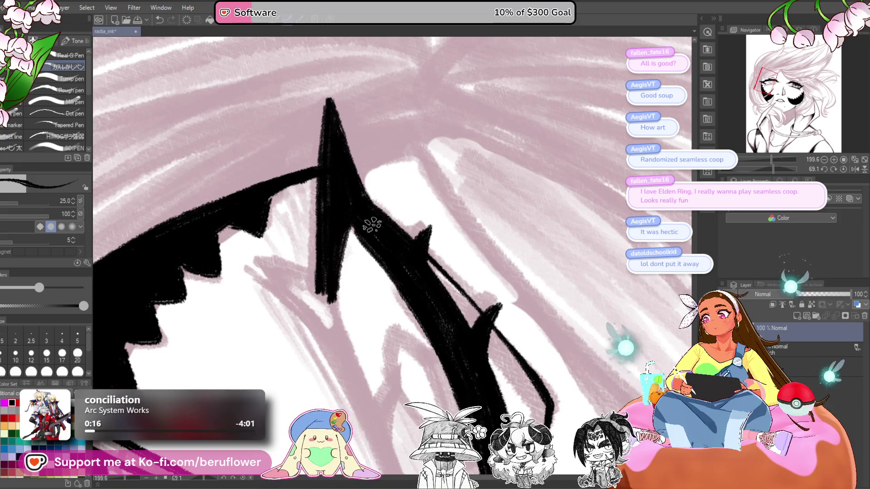
Rotate the view back and darken the lower part of the lash line
drag(774, 168, 752, 168)
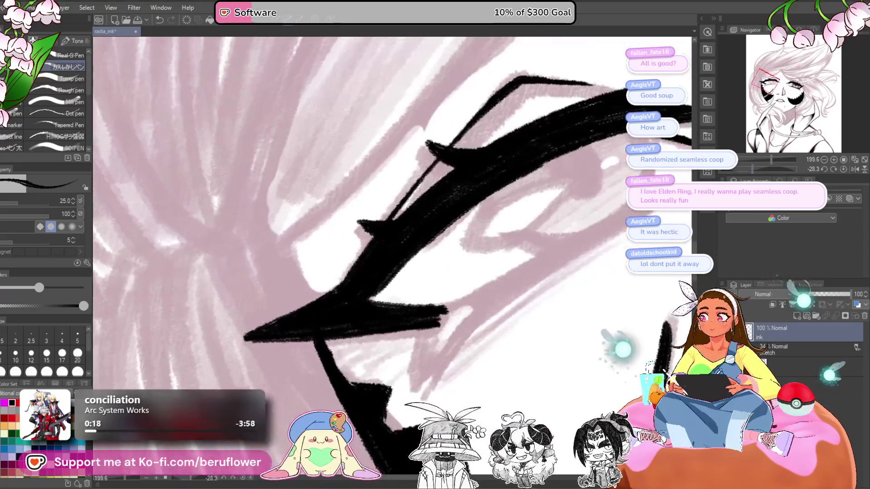
drag(443, 224, 358, 312)
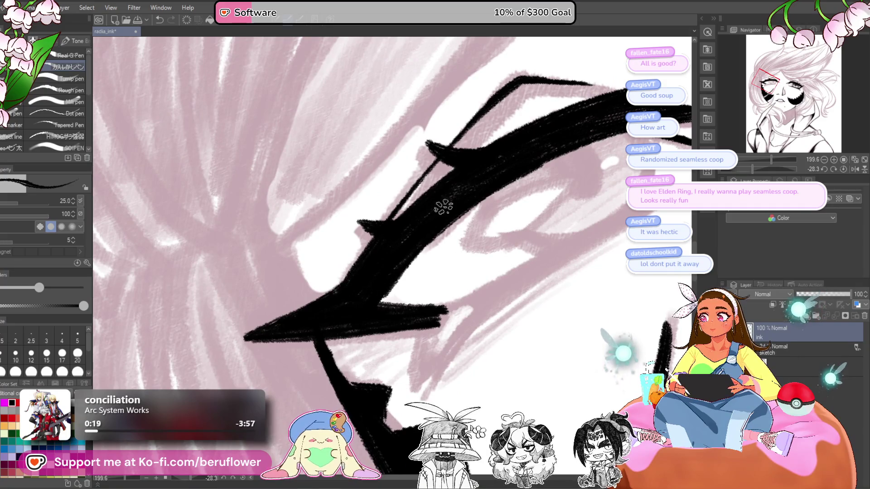
scroll(352, 309, down, 2)
scroll(351, 310, down, 5)
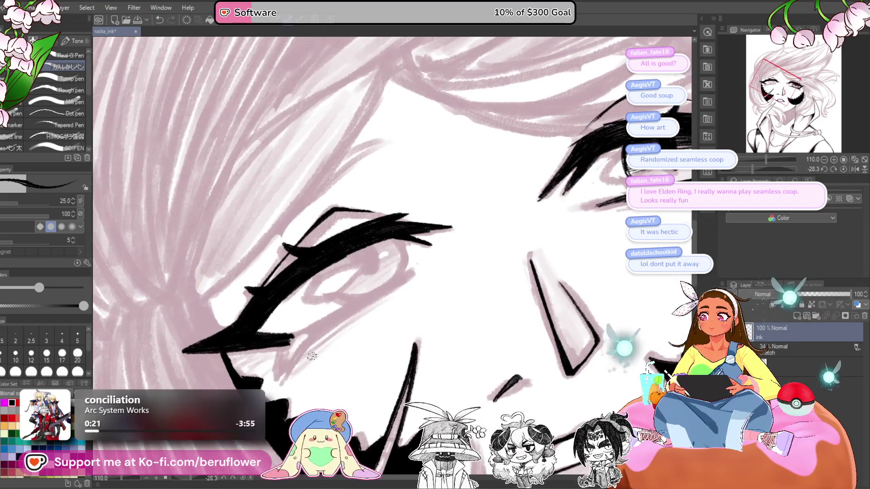
Ink a thicker diagonal line beneath the left eye and a short stroke down from the lower lid
scroll(311, 357, up, 2)
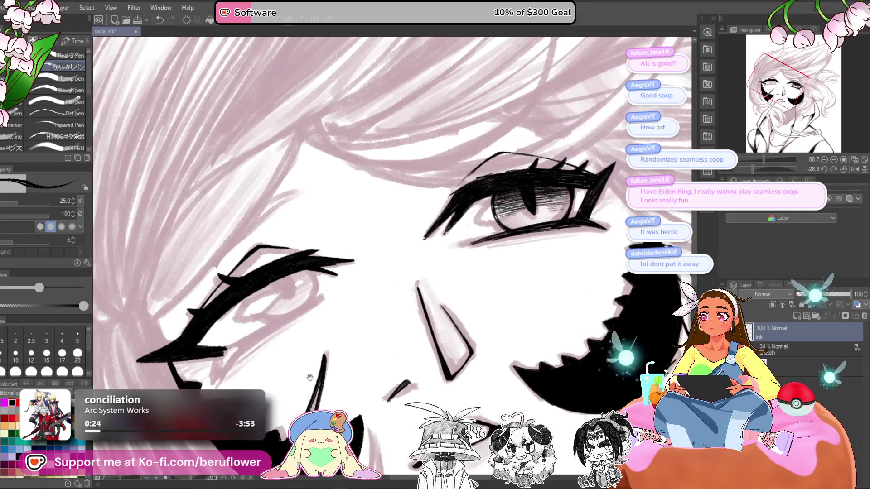
drag(422, 340, 445, 327)
scroll(446, 328, up, 2)
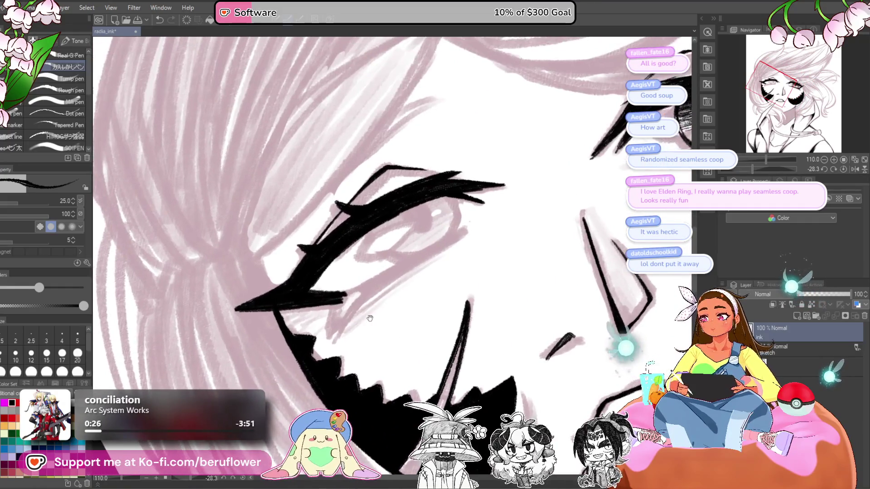
drag(464, 233, 421, 257)
drag(388, 282, 442, 244)
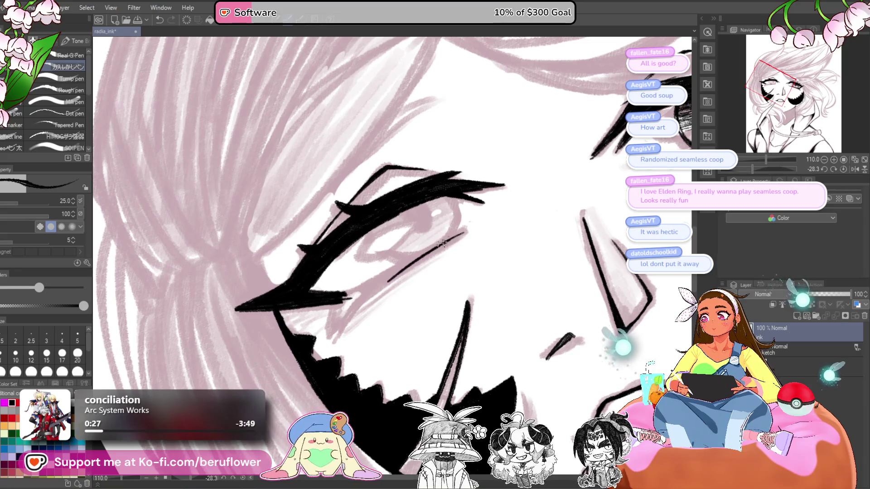
scroll(363, 299, down, 5)
scroll(484, 233, up, 6)
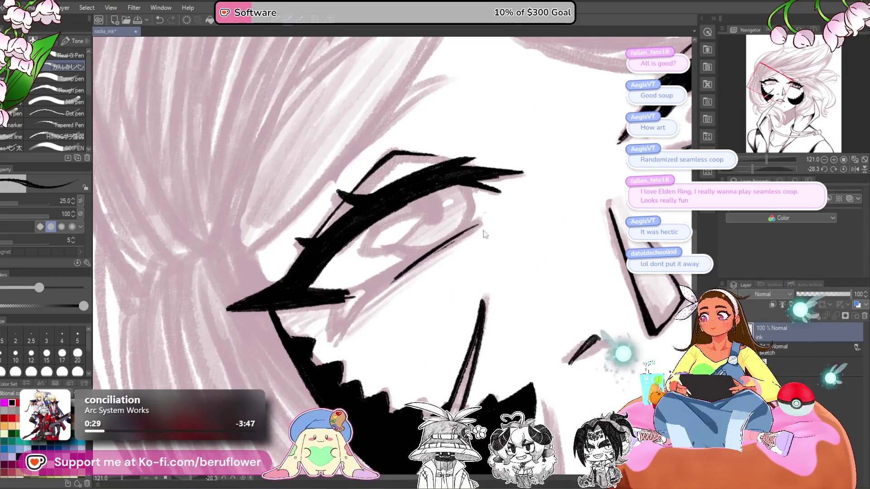
key(ctrl+z)
drag(469, 232, 388, 288)
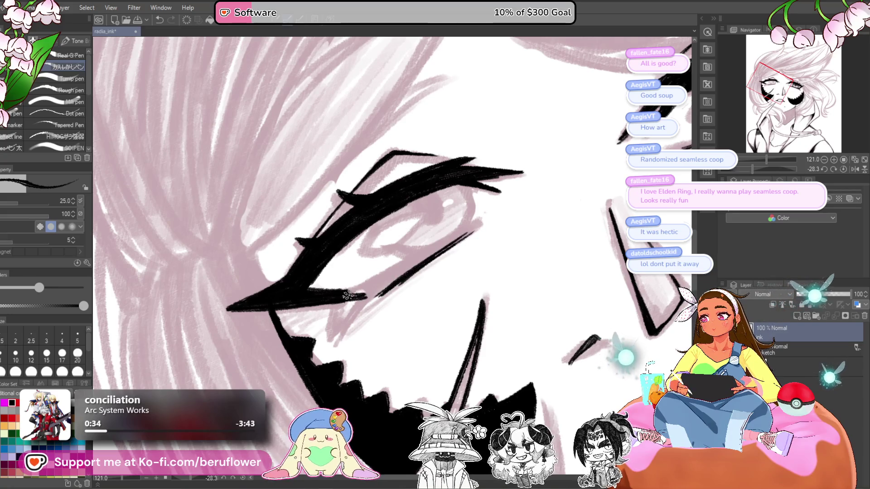
drag(347, 300, 342, 327)
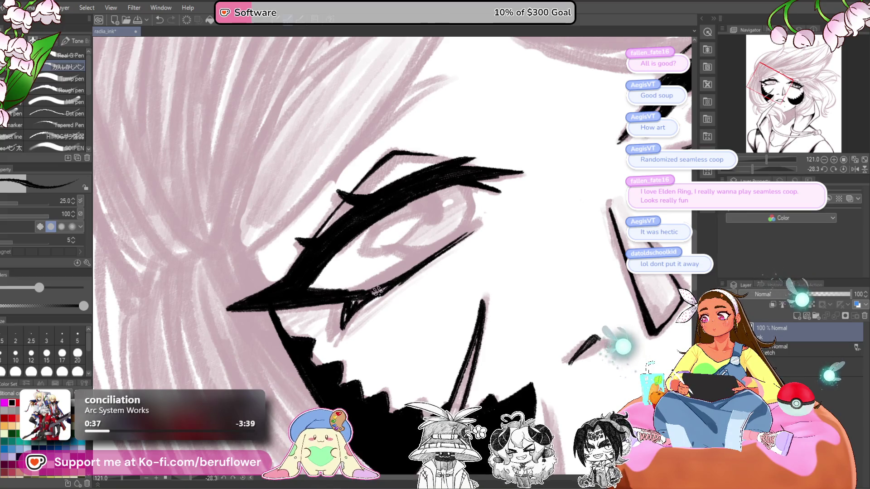
Zoom in on the left eye and ink the right edge of its round iris
scroll(348, 312, down, 5)
scroll(357, 300, up, 4)
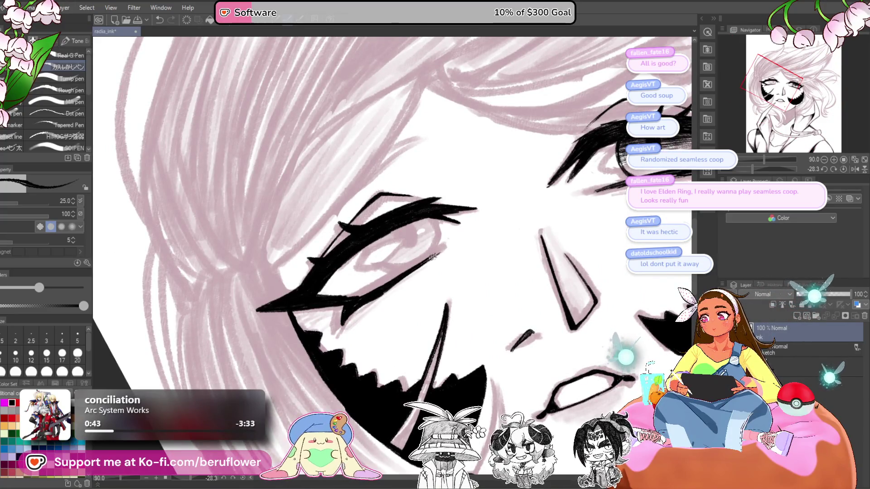
scroll(387, 280, up, 2)
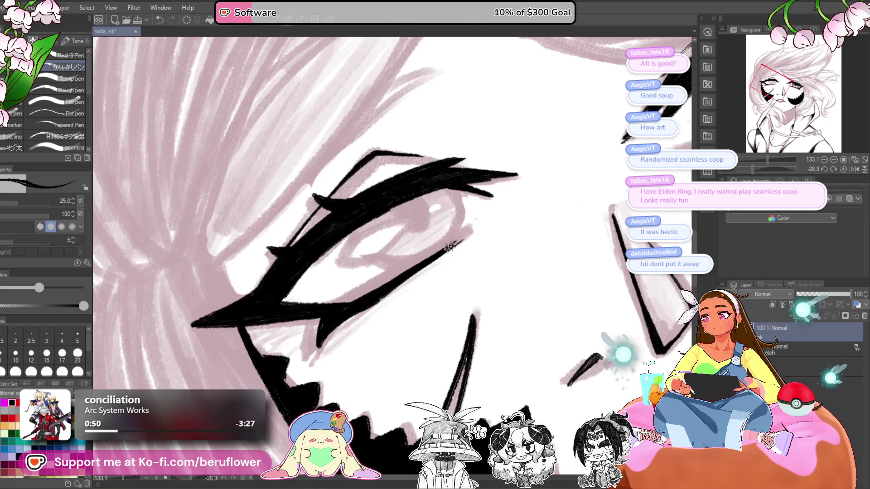
scroll(382, 296, down, 3)
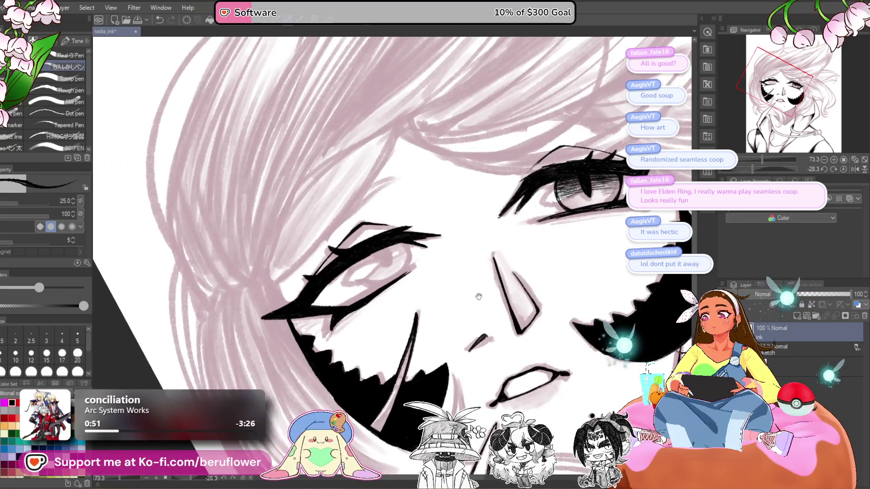
scroll(463, 234, up, 4)
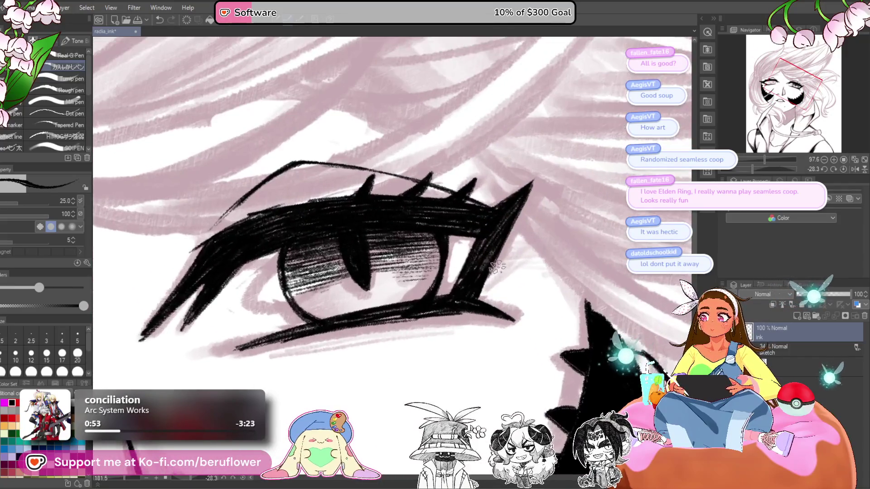
drag(477, 295, 499, 262)
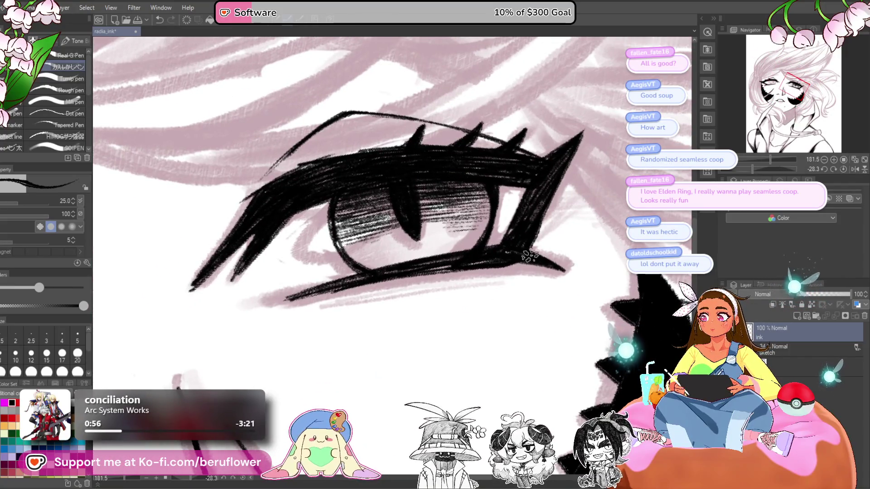
scroll(456, 265, down, 4)
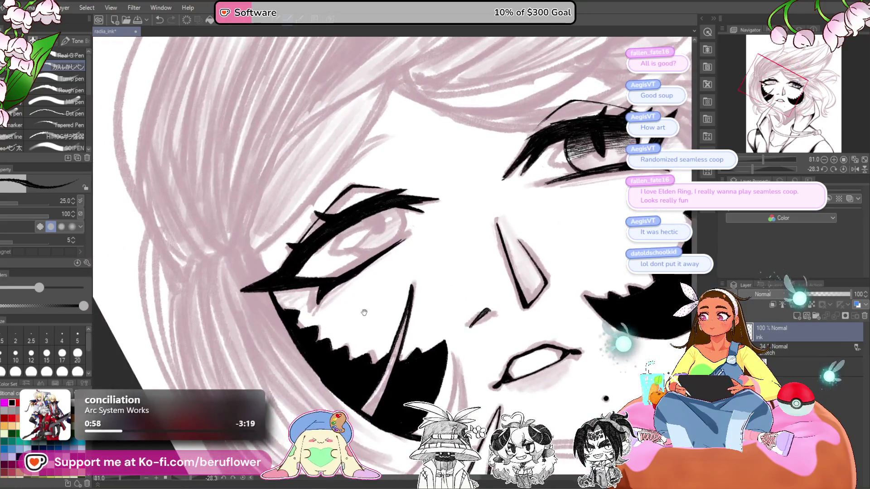
scroll(380, 319, up, 3)
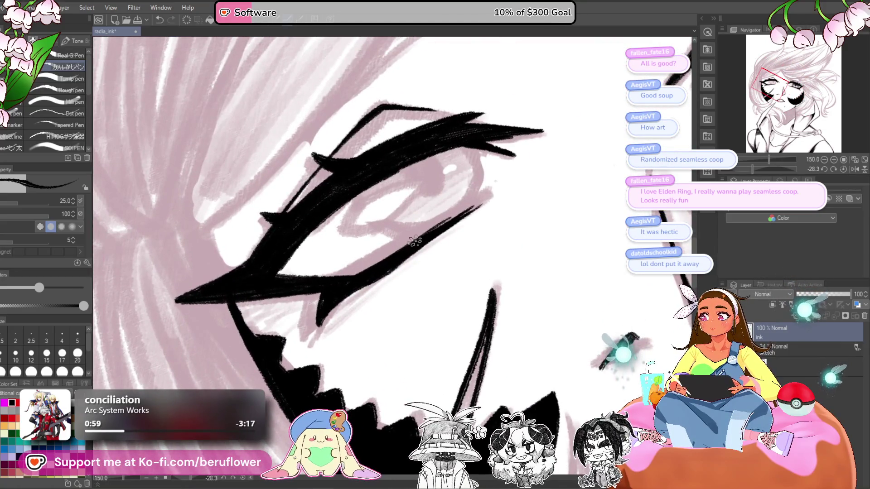
scroll(493, 195, down, 2)
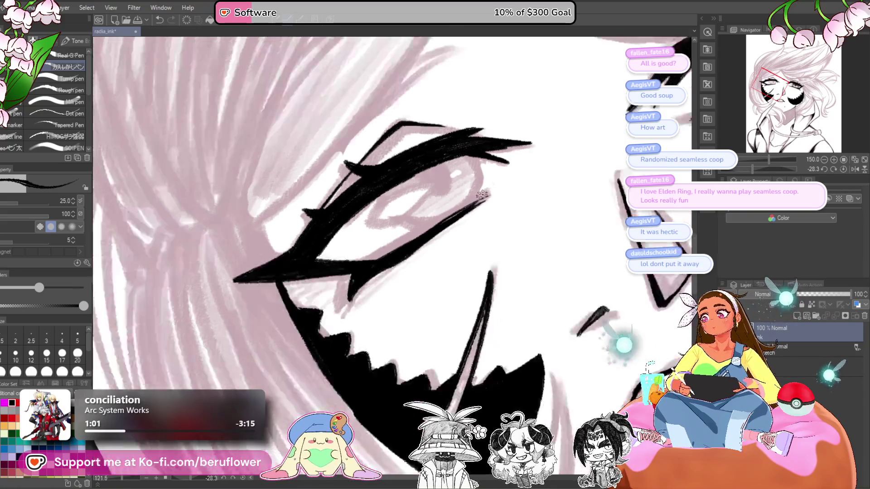
scroll(460, 214, up, 3)
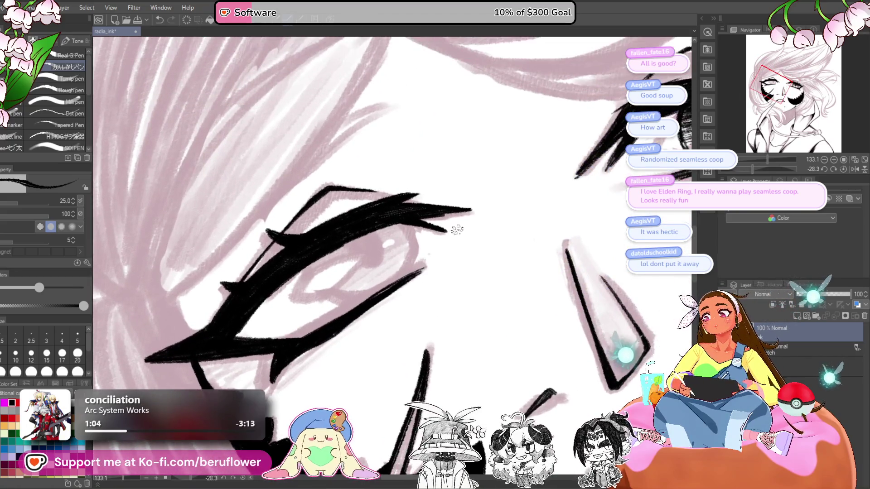
mouse_move(371, 181)
mouse_down()
mouse_move(397, 199)
mouse_move(397, 271)
mouse_up()
key(ctrl+z)
mouse_move(371, 181)
mouse_down()
mouse_move(397, 198)
mouse_move(398, 272)
mouse_move(383, 285)
mouse_up()
drag(395, 239, 365, 163)
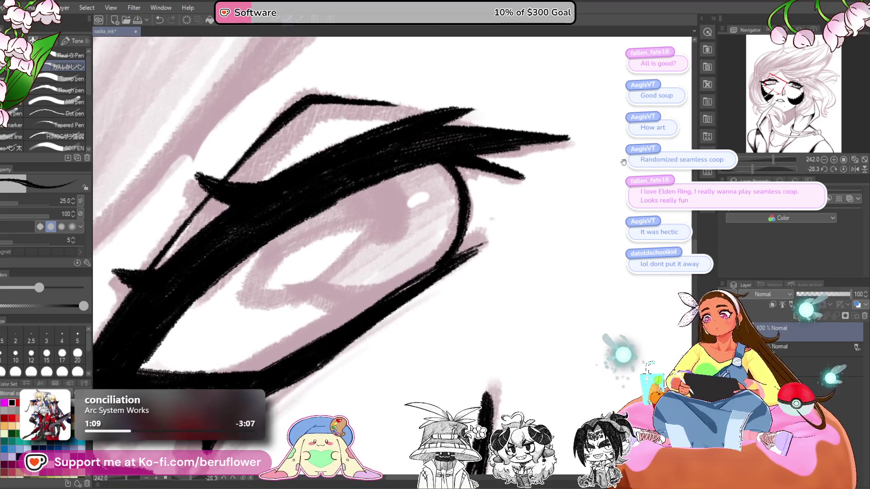
Straighten the canvas, ink and darken the iris's left edge, and draw a narrow slit pupil
key(ctrl+shift+r)
drag(494, 88, 575, 170)
mouse_move(293, 190)
mouse_down()
mouse_move(295, 229)
mouse_move(360, 290)
mouse_up()
mouse_move(296, 199)
mouse_down()
mouse_move(340, 279)
mouse_move(373, 294)
mouse_up()
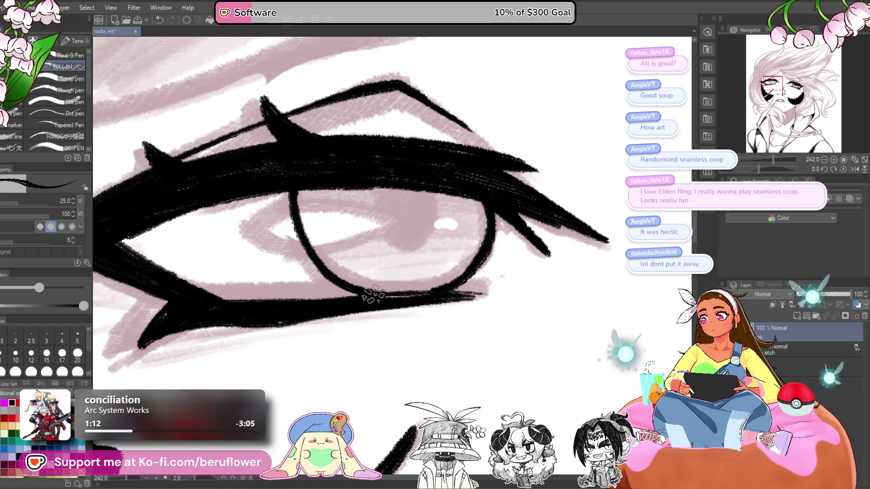
scroll(431, 278, down, 5)
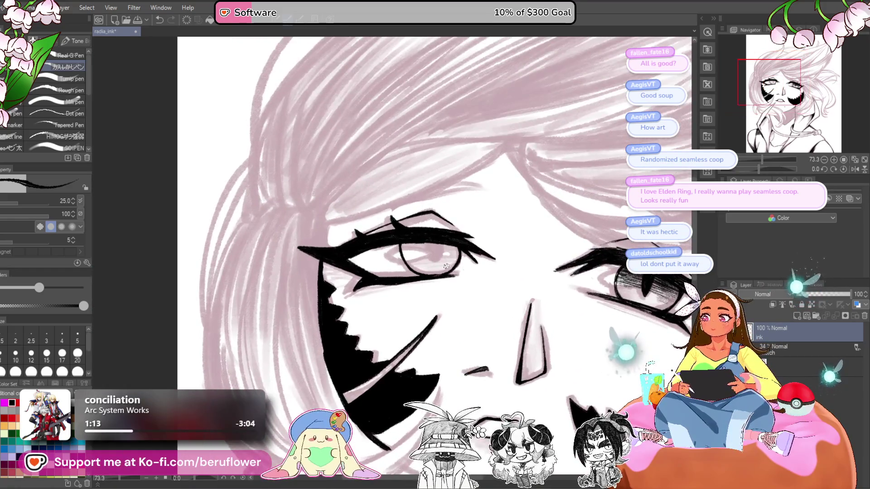
scroll(443, 239, up, 5)
mouse_move(421, 248)
mouse_down()
mouse_move(415, 290)
mouse_move(421, 304)
mouse_move(427, 249)
mouse_move(419, 303)
mouse_move(418, 256)
mouse_move(424, 297)
mouse_up()
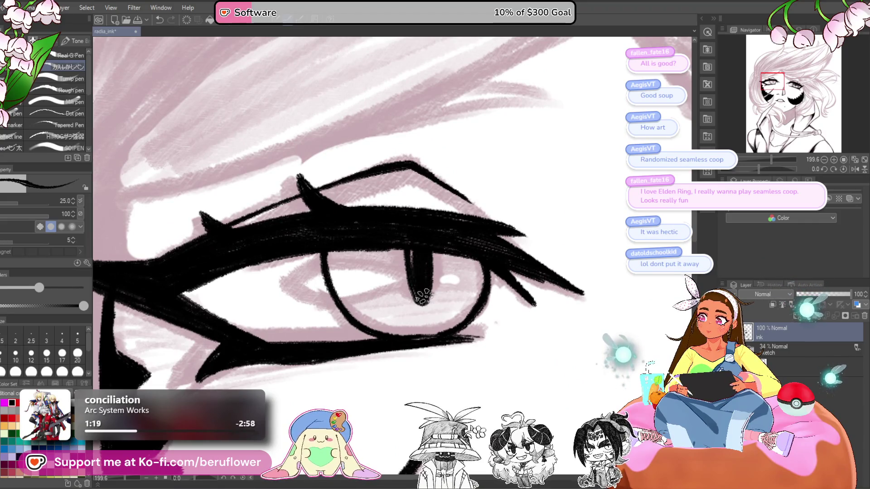
Try tilting the canvas sideways with the Navigator slider, then reset it to upright
scroll(413, 224, down, 5)
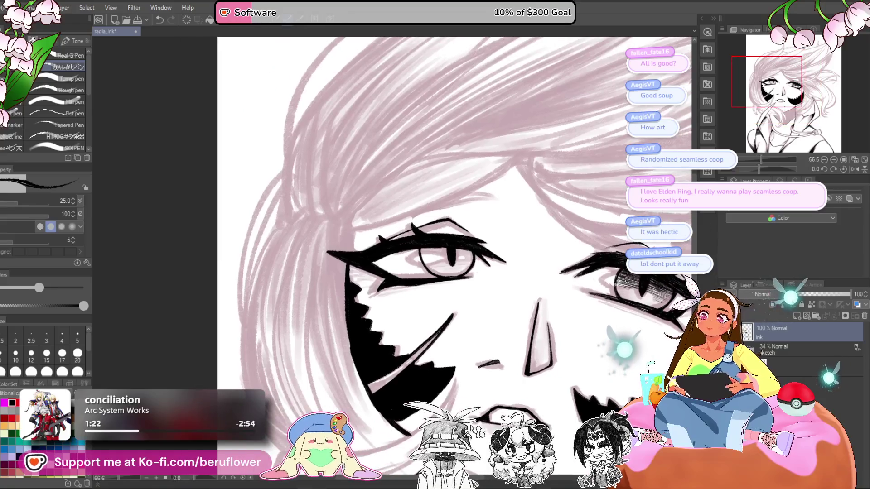
drag(766, 169, 697, 176)
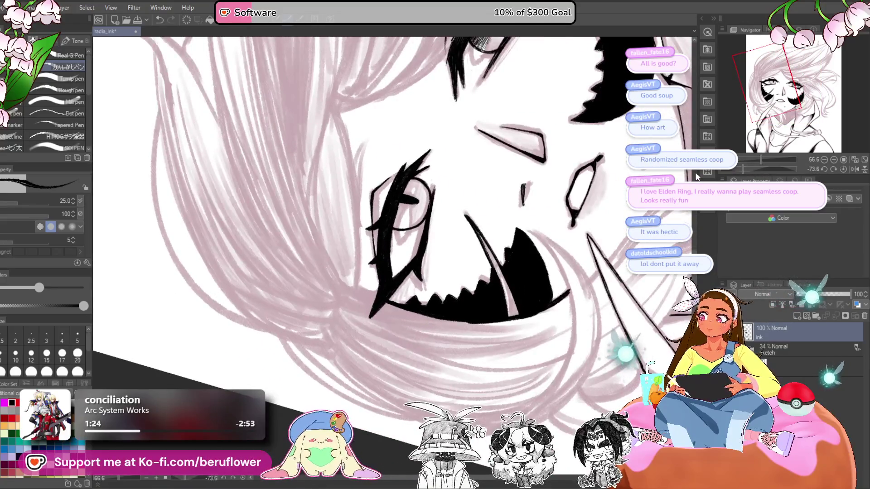
drag(754, 167, 751, 167)
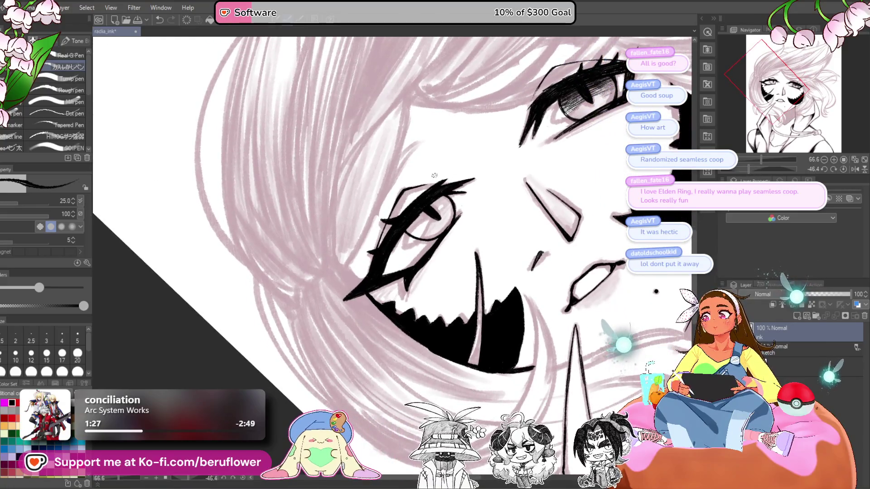
scroll(440, 178, up, 4)
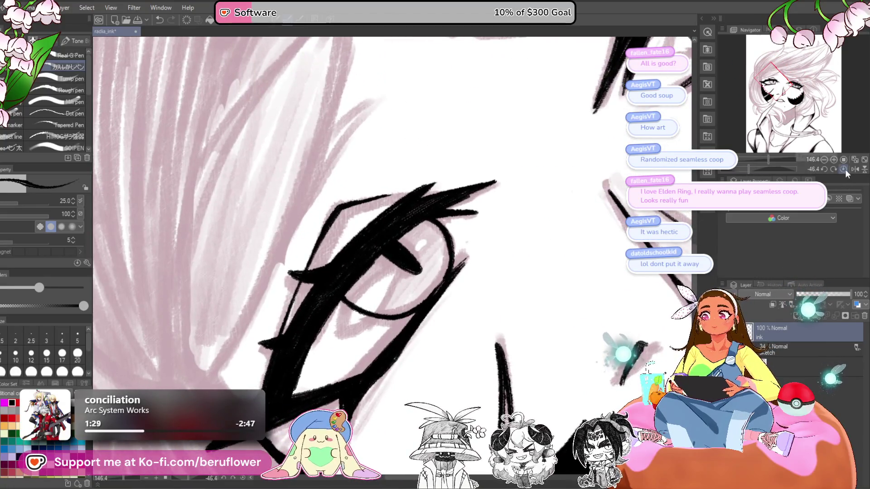
click(844, 170)
Add short spiked lashes along the left eye's upper lid and tilt the canvas to about -60°
scroll(462, 214, down, 4)
scroll(395, 245, up, 3)
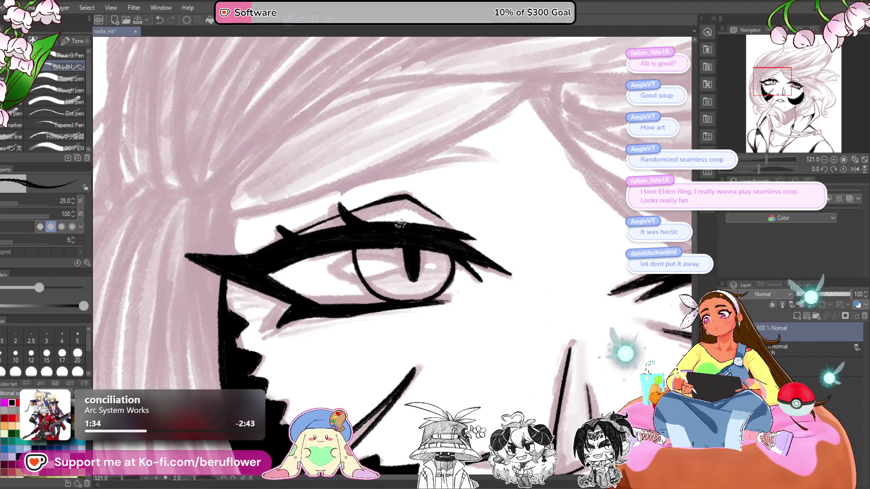
mouse_move(296, 235)
mouse_down()
mouse_move(275, 225)
mouse_move(248, 236)
mouse_up()
scroll(362, 226, down, 3)
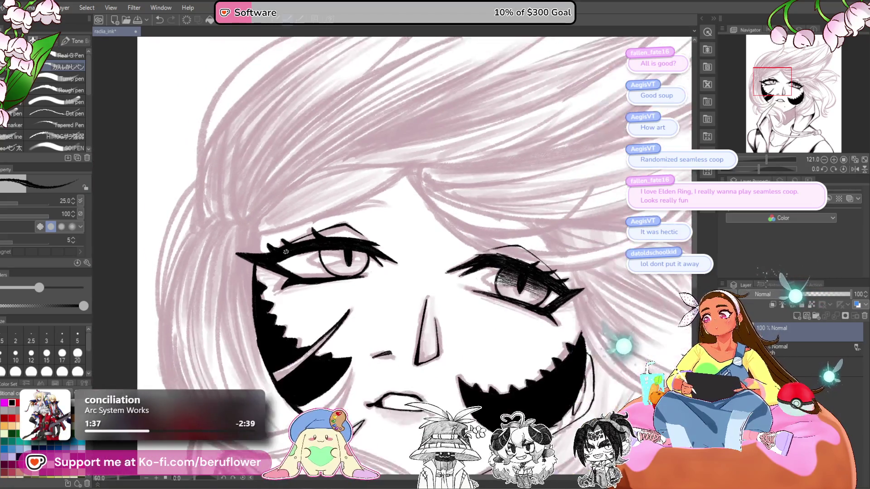
scroll(362, 226, up, 2)
drag(506, 236, 507, 172)
scroll(453, 272, down, 2)
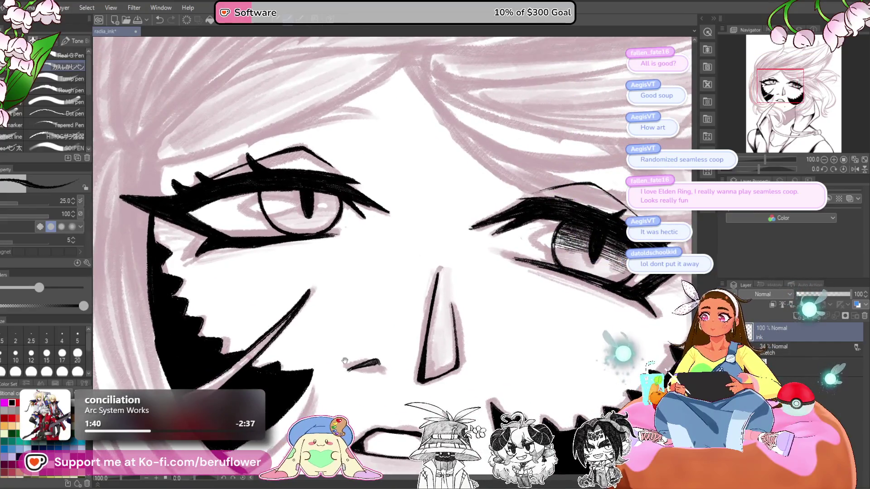
scroll(408, 339, up, 2)
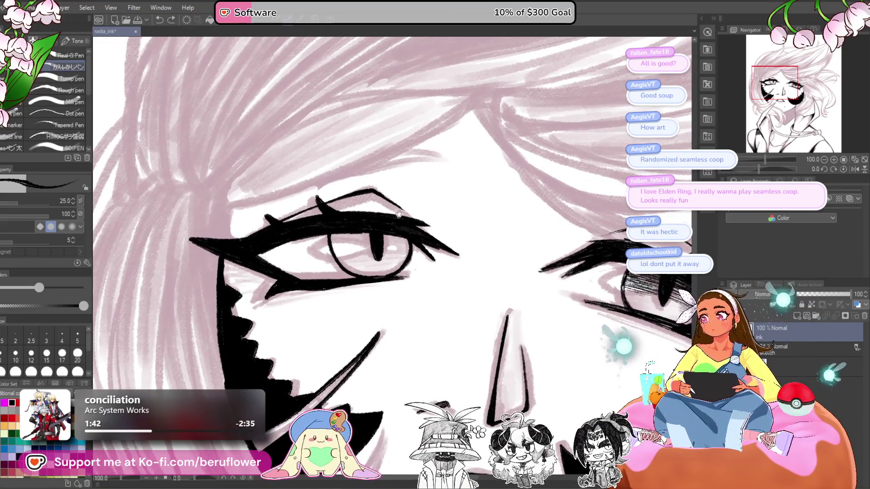
scroll(358, 184, up, 1)
scroll(358, 183, down, 1)
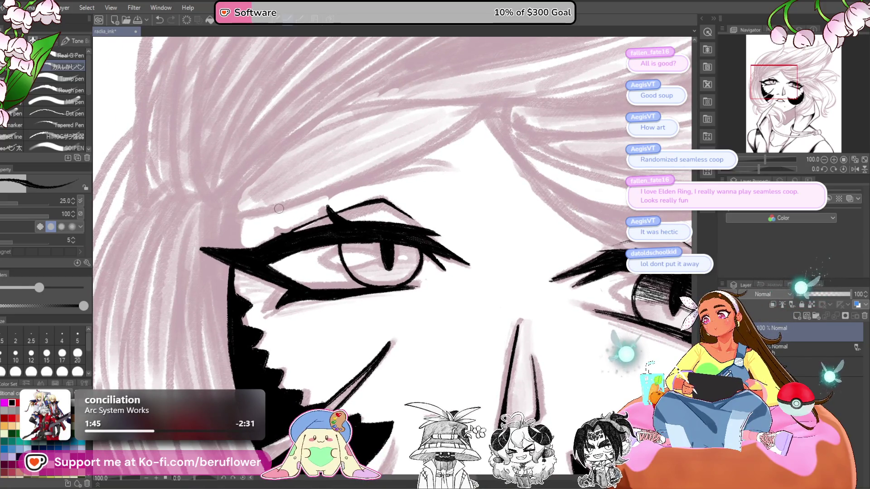
drag(301, 228, 293, 218)
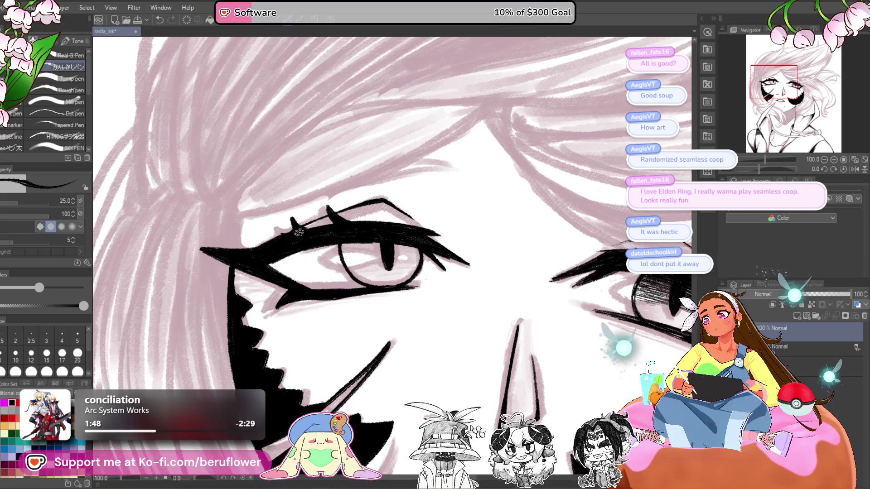
key(ctrl+z)
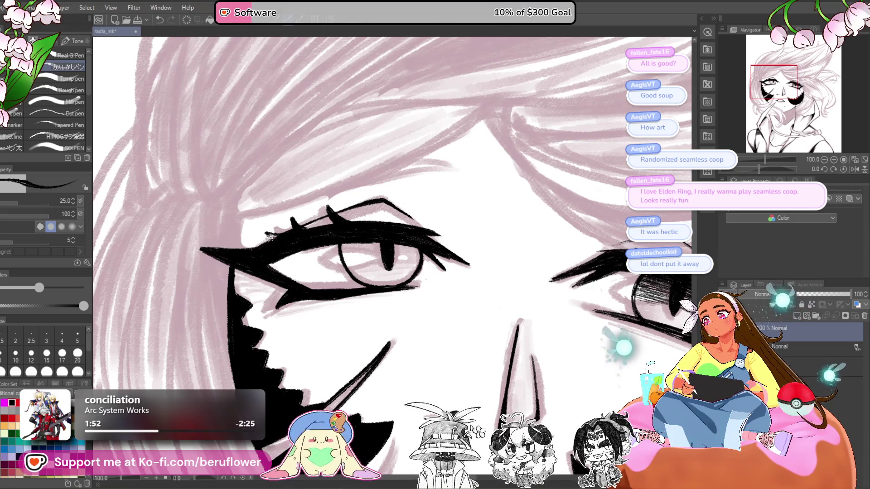
drag(286, 233, 267, 237)
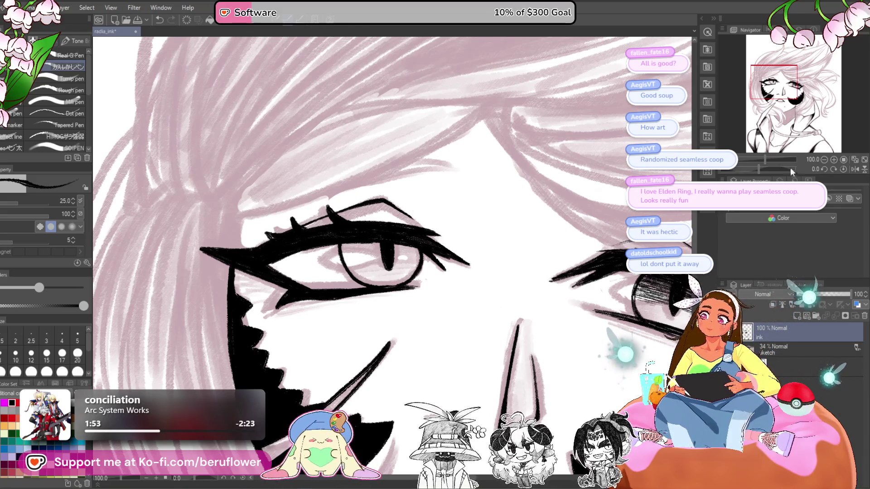
drag(759, 168, 745, 168)
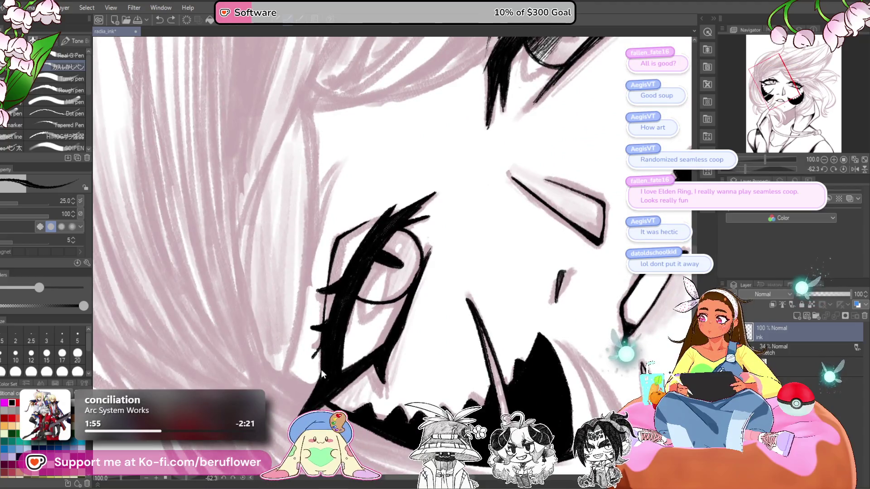
Ink a thin black stroke along the left eye's outer edge
scroll(319, 361, up, 5)
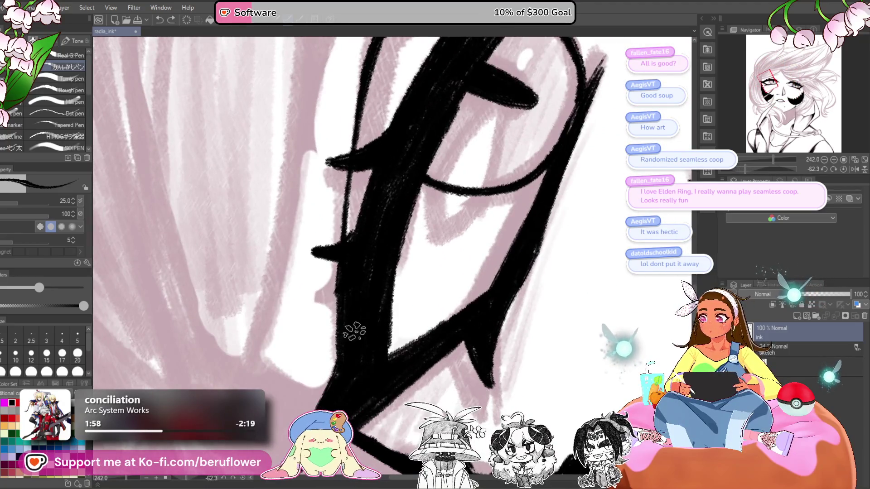
mouse_move(336, 312)
mouse_down()
mouse_move(314, 348)
mouse_move(370, 293)
mouse_up()
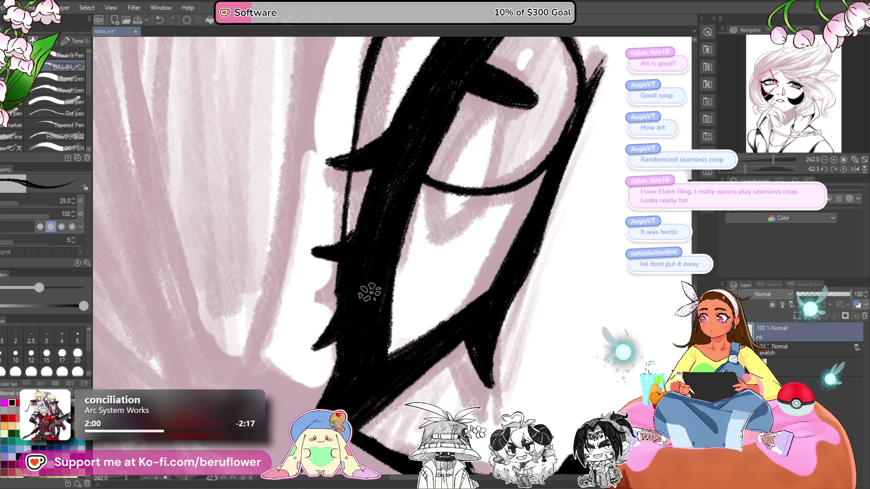
scroll(384, 397, down, 4)
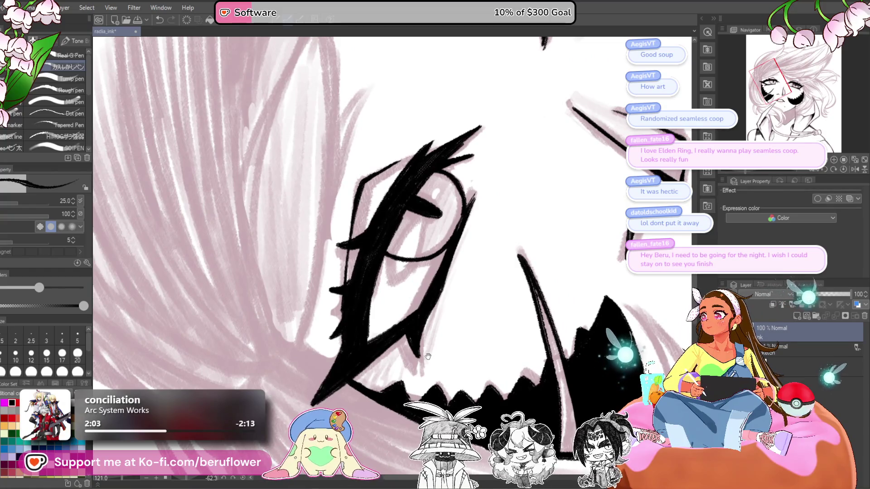
mouse_move(439, 363)
mouse_down()
mouse_move(421, 361)
mouse_move(455, 353)
mouse_up()
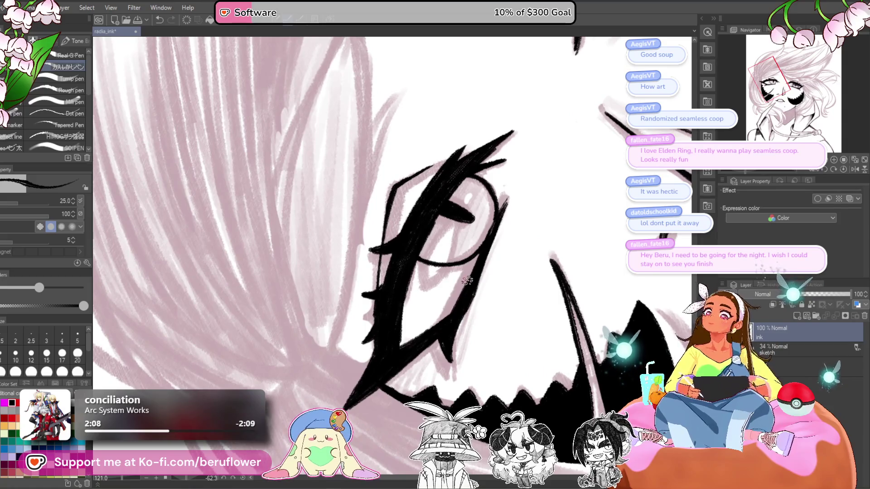
drag(466, 280, 448, 314)
Straighten the canvas and zoom out to review the eye against the whole face, then tilt again
click(844, 169)
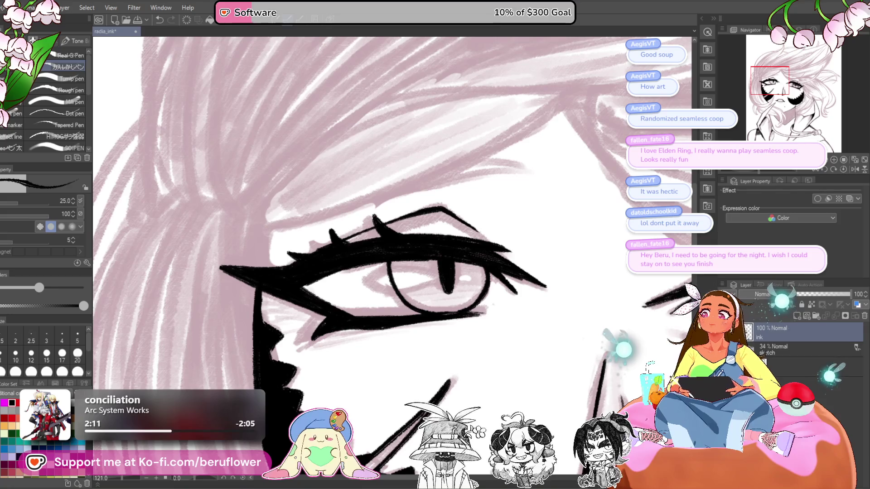
scroll(376, 316, down, 4)
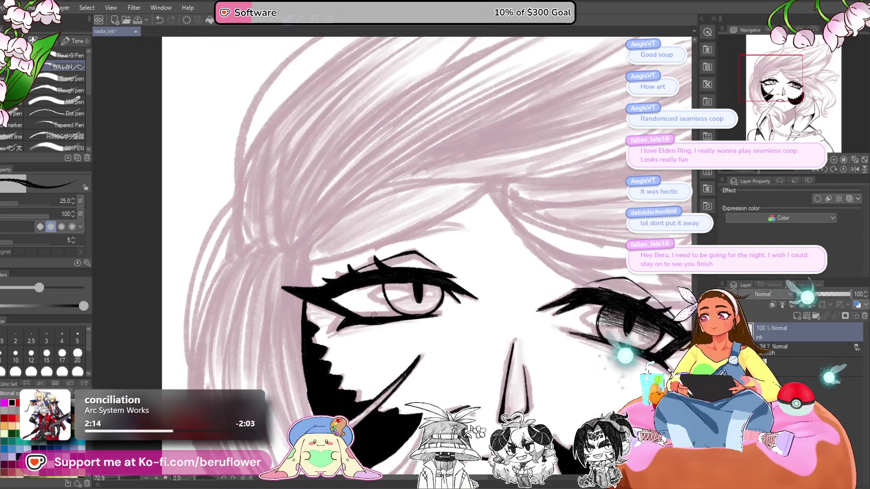
scroll(373, 311, up, 1)
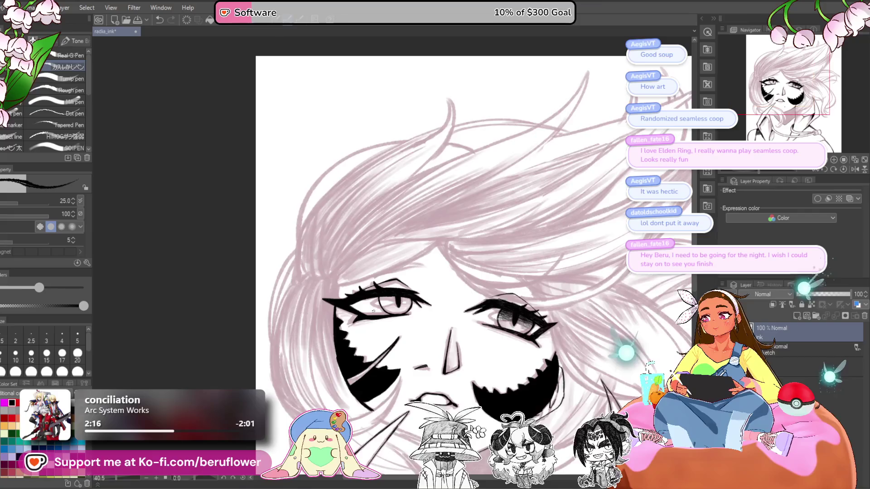
mouse_move(372, 311)
mouse_down()
mouse_move(258, 303)
mouse_move(200, 232)
mouse_up()
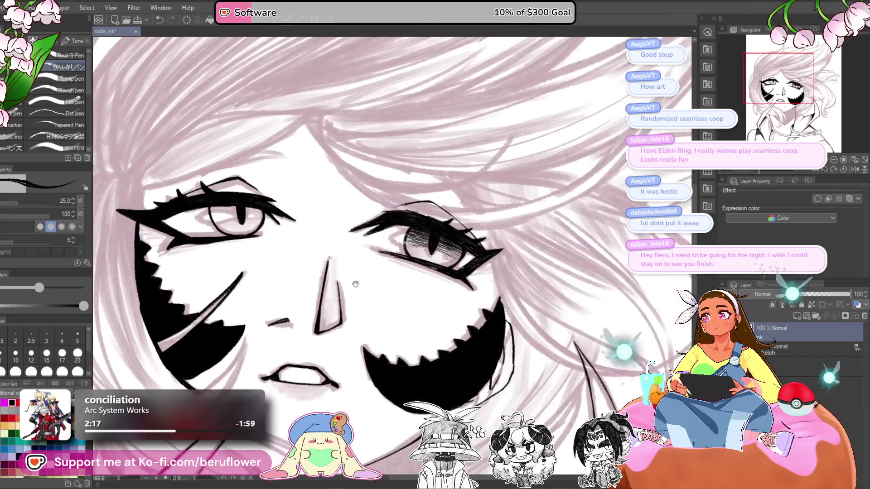
scroll(434, 209, up, 4)
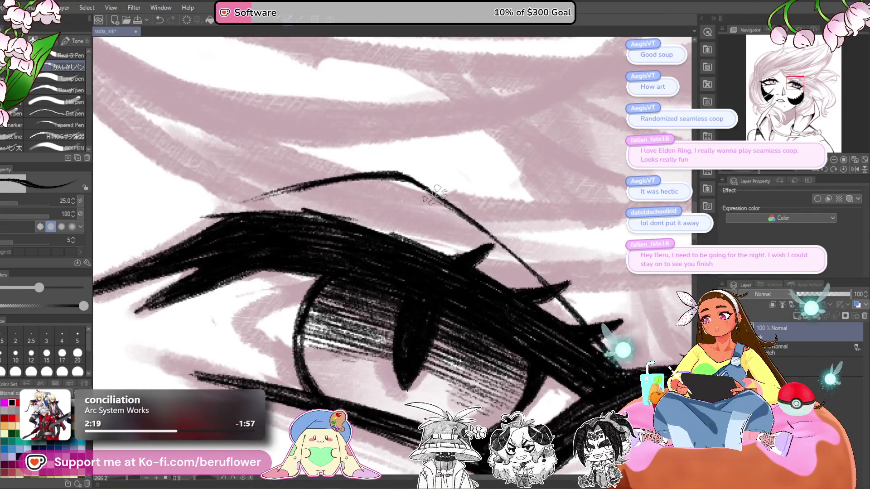
scroll(517, 323, down, 2)
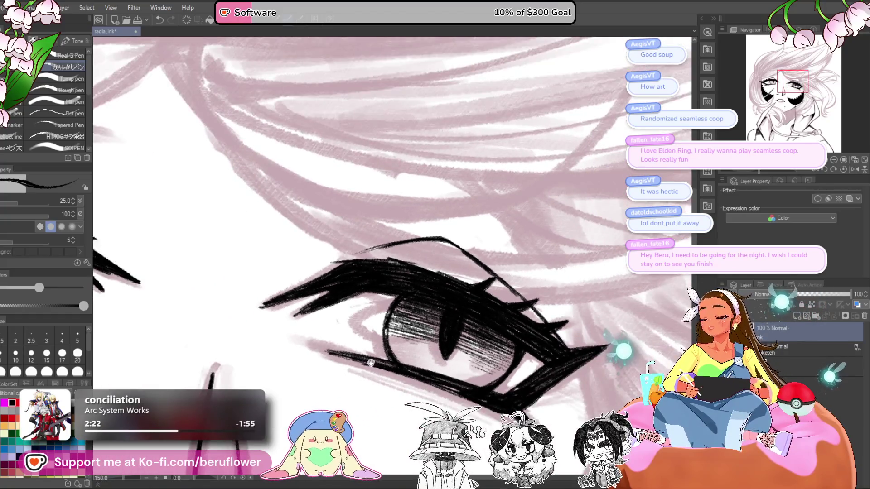
scroll(369, 299, down, 2)
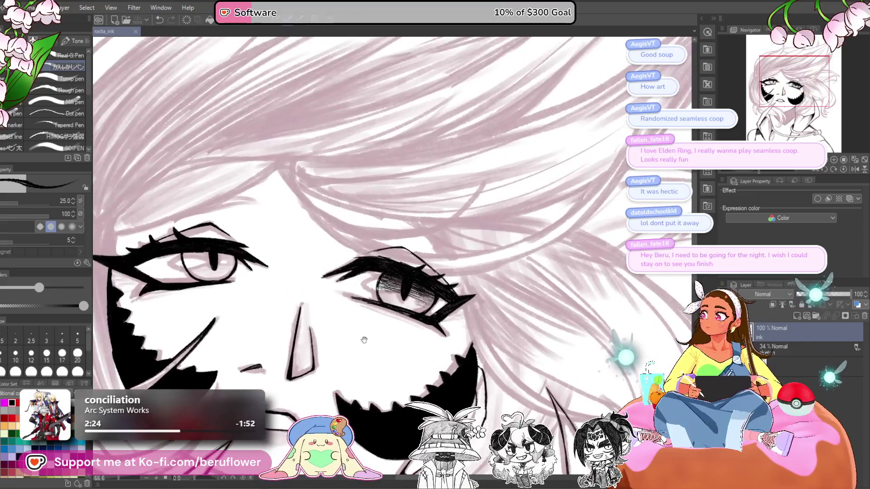
mouse_move(364, 340)
mouse_down()
mouse_move(467, 305)
mouse_move(500, 306)
mouse_up()
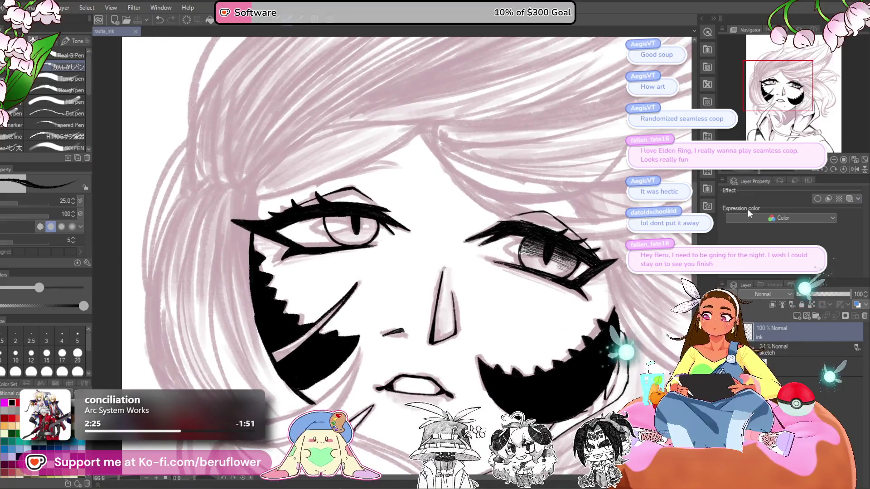
drag(761, 175, 744, 171)
scroll(349, 316, up, 3)
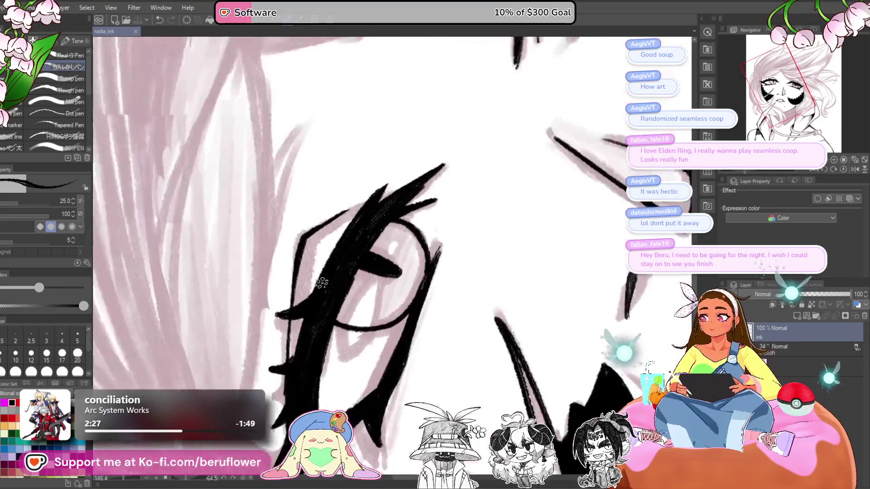
Shrink the pen to size 15 and start hatching the left iris with fine black lines
key(bracketleft)
key(bracketleft)
key(bracketleft)
drag(347, 272, 376, 229)
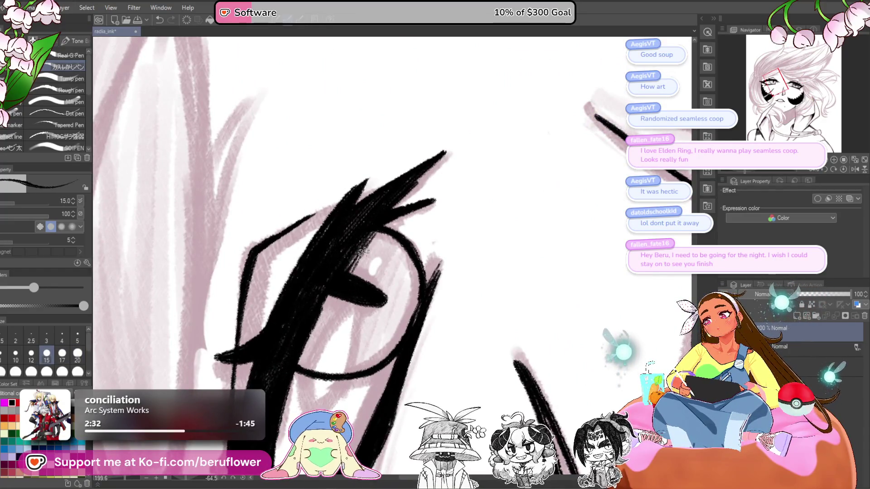
drag(320, 316, 305, 345)
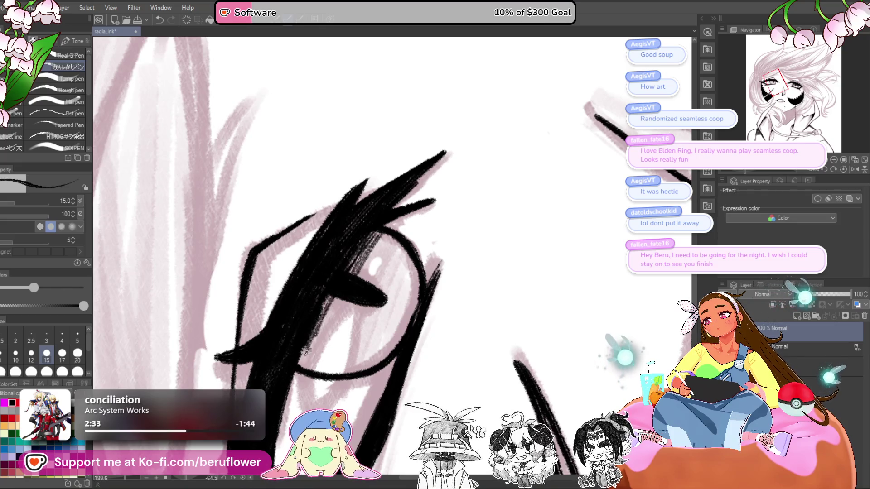
drag(337, 298, 308, 355)
drag(329, 301, 314, 331)
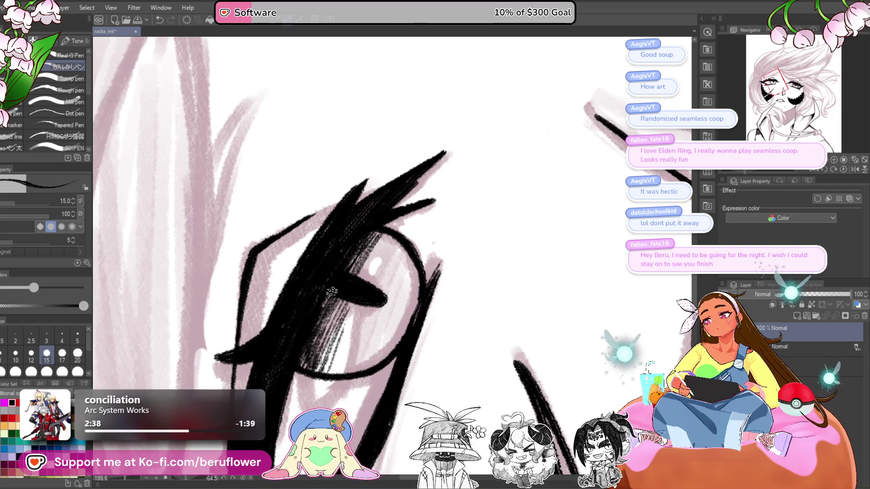
mouse_move(330, 331)
mouse_down()
mouse_move(345, 317)
mouse_move(312, 359)
mouse_move(381, 235)
mouse_up()
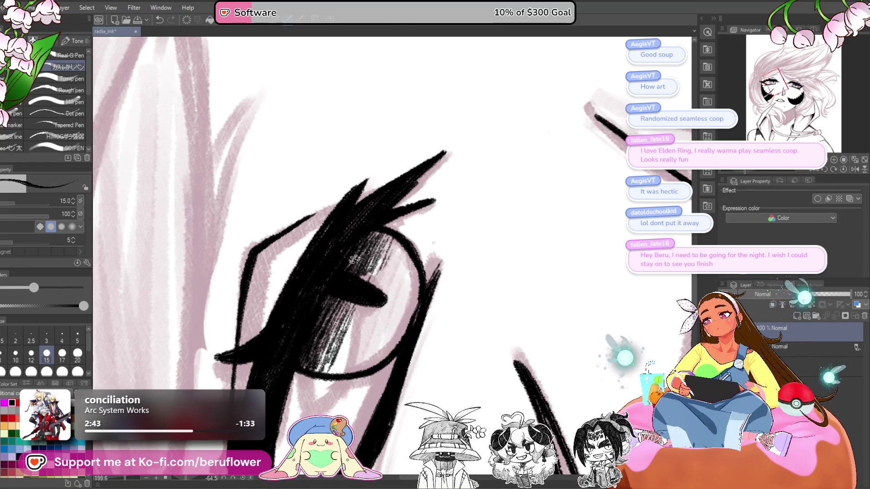
Finish hatching across the top of the left iris, then straighten the canvas and zoom out
mouse_move(352, 292)
mouse_down()
mouse_move(335, 356)
mouse_move(358, 301)
mouse_move(362, 348)
mouse_up()
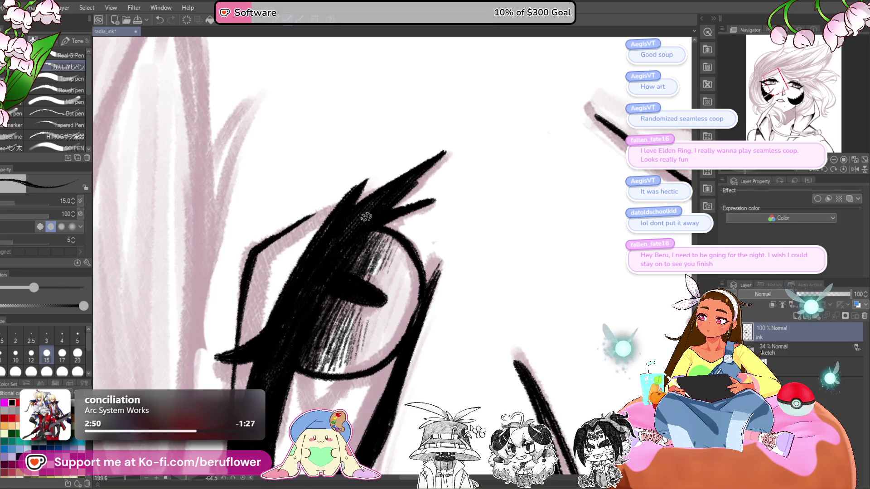
drag(351, 270, 367, 241)
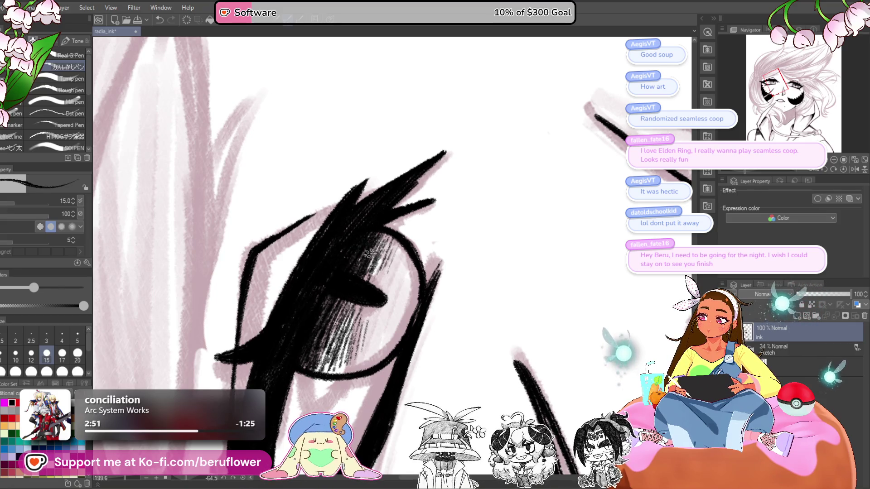
drag(372, 285, 402, 247)
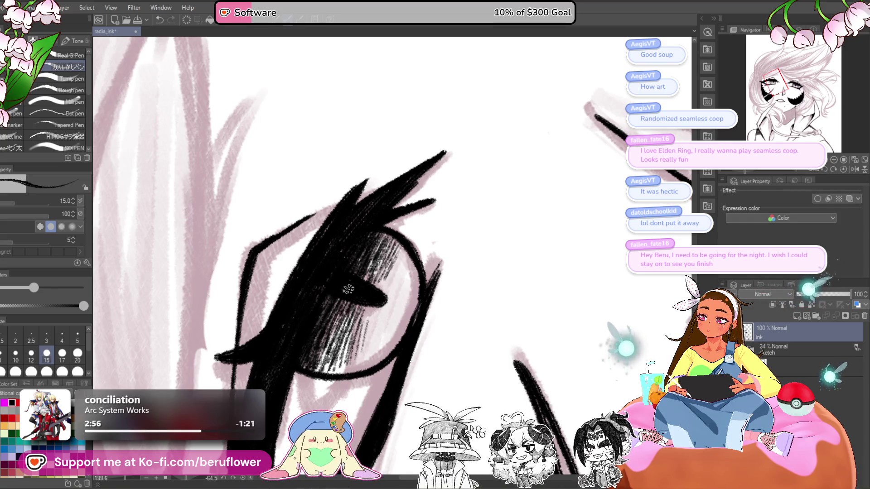
drag(345, 297, 329, 351)
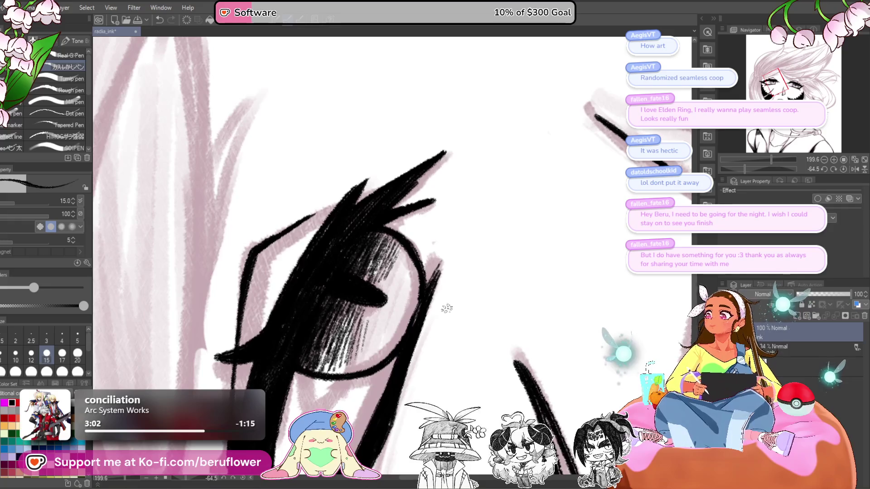
click(844, 169)
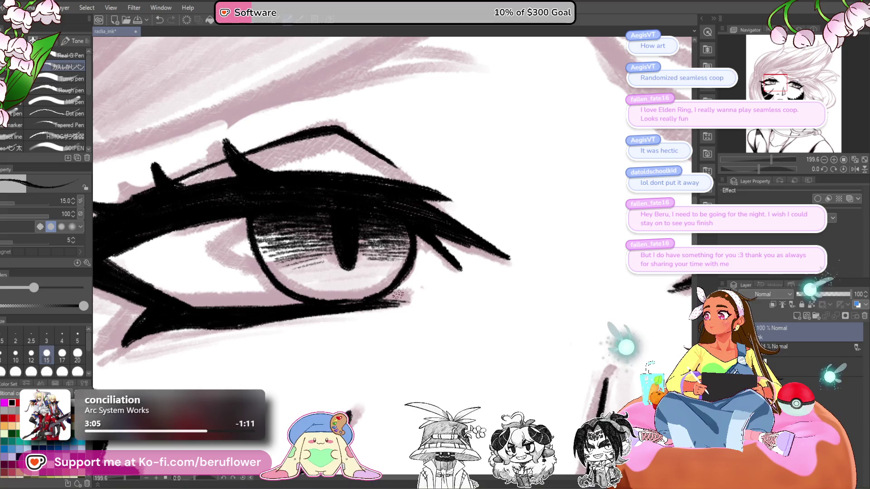
scroll(389, 233, down, 3)
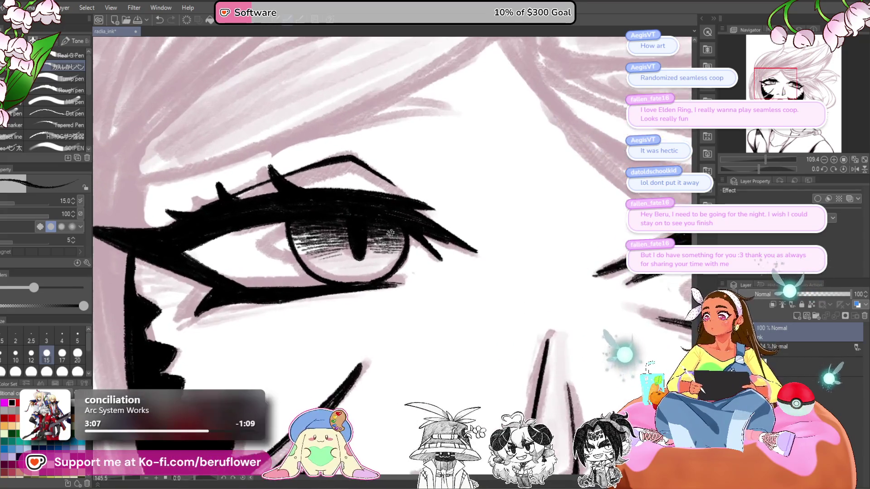